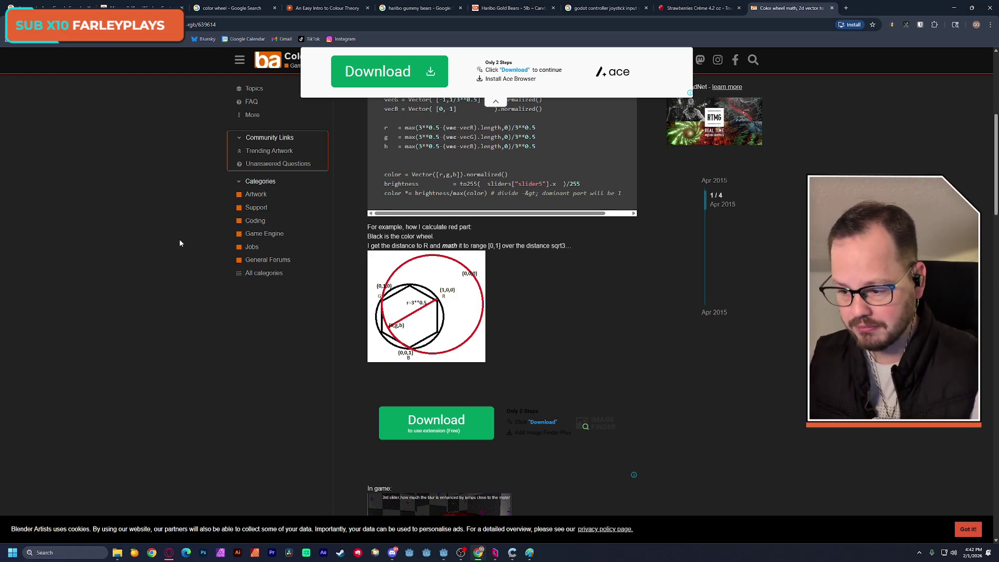
- Scroll the Blender Artists colour-wheel thread past the image and PIL code to the final reply and New & Unread Topics
scroll(172, 248, down, 5)
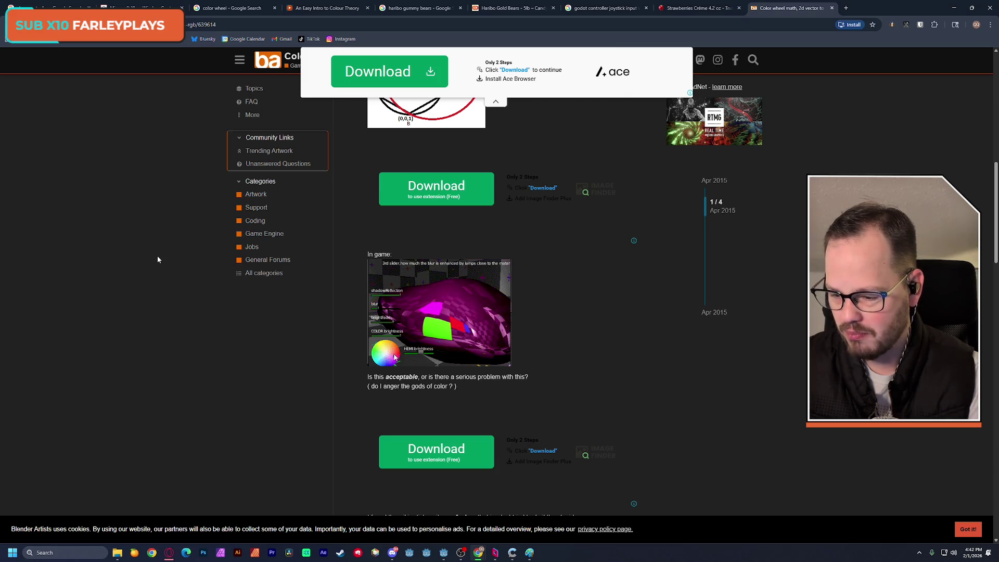
scroll(157, 259, down, 3)
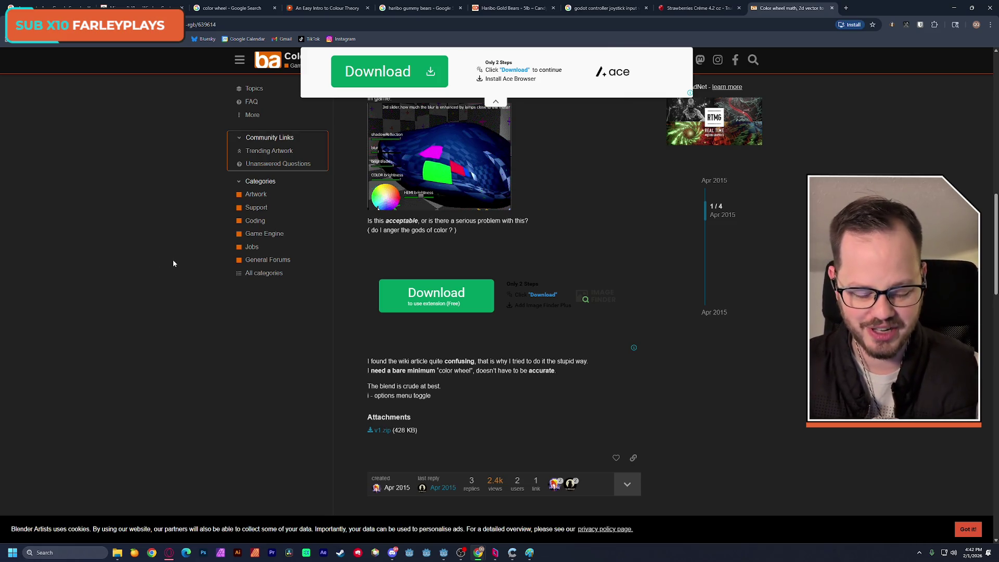
scroll(172, 262, down, 5)
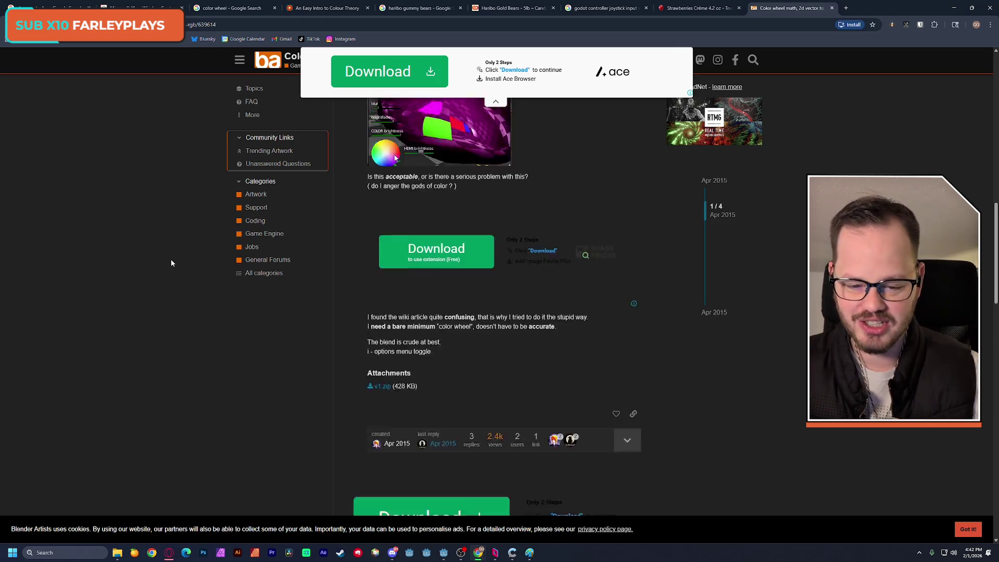
scroll(172, 262, down, 6)
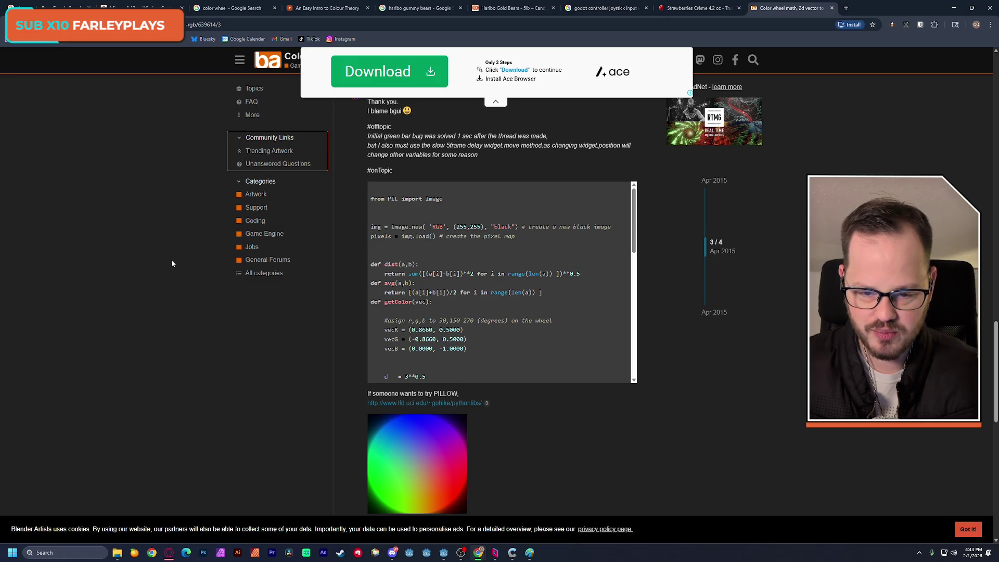
scroll(171, 266, down, 3)
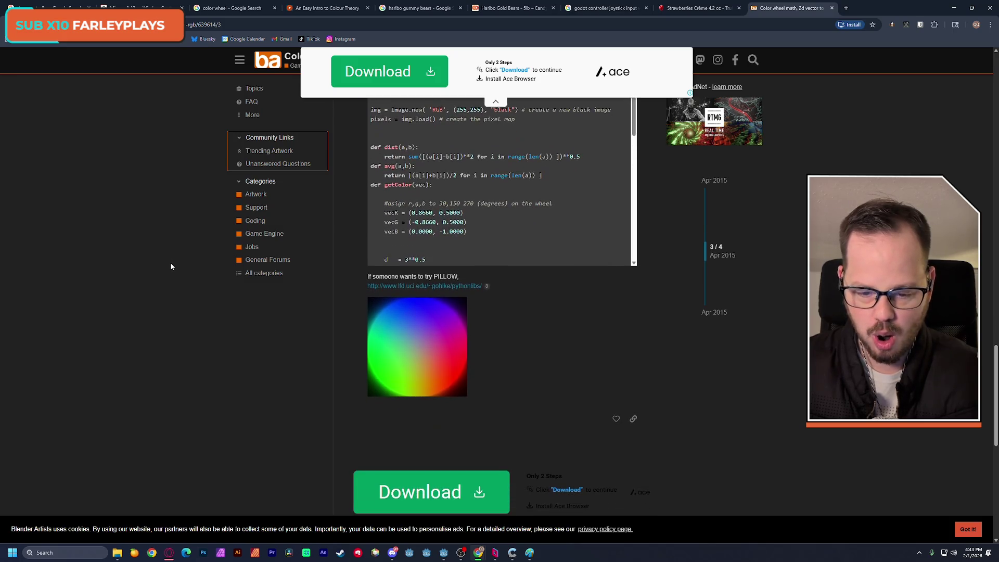
scroll(171, 265, down, 6)
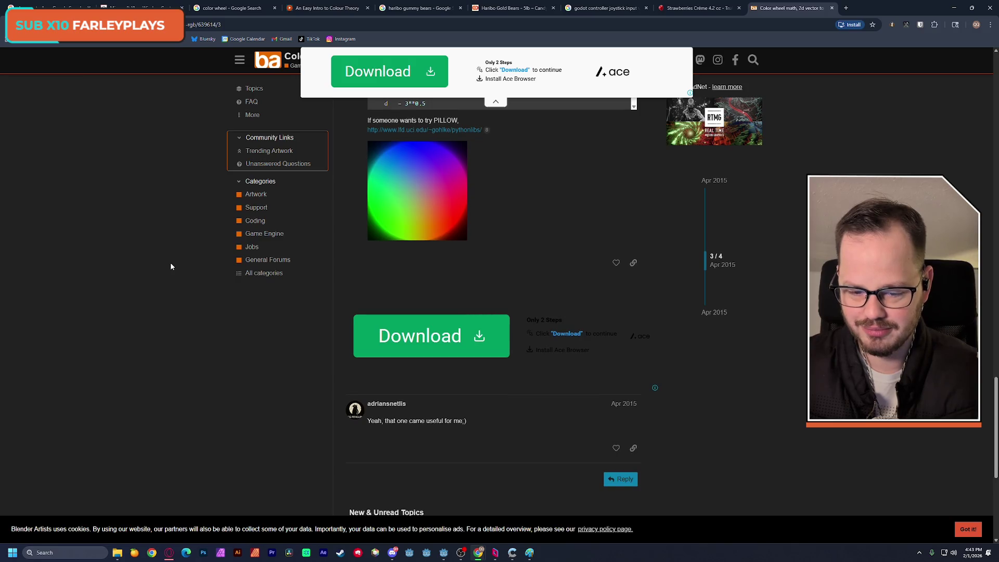
scroll(170, 266, down, 2)
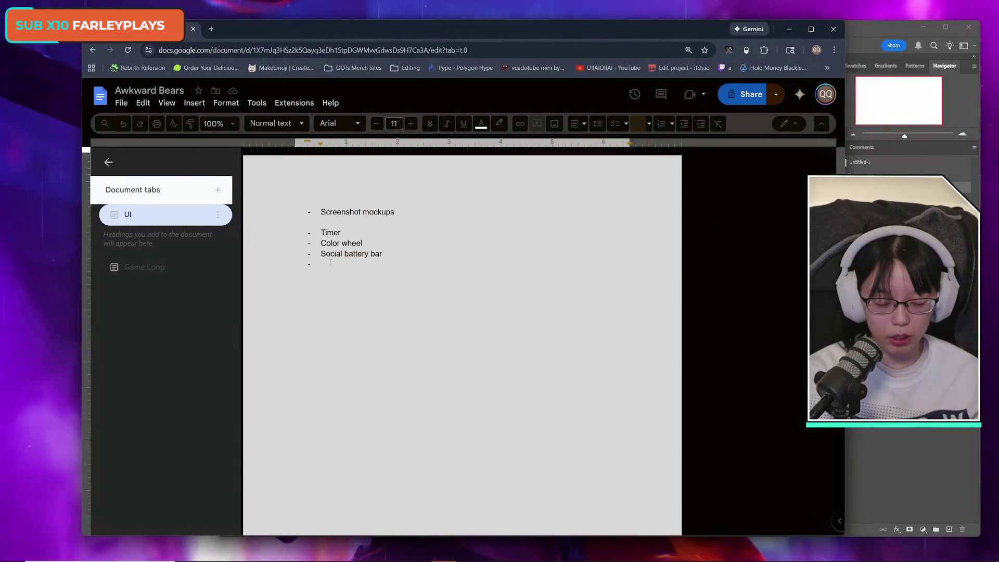
- Reposition and widen the Docs browser window, trying maximised and restored sizes
ctrl+scroll(330, 263, up, 2)
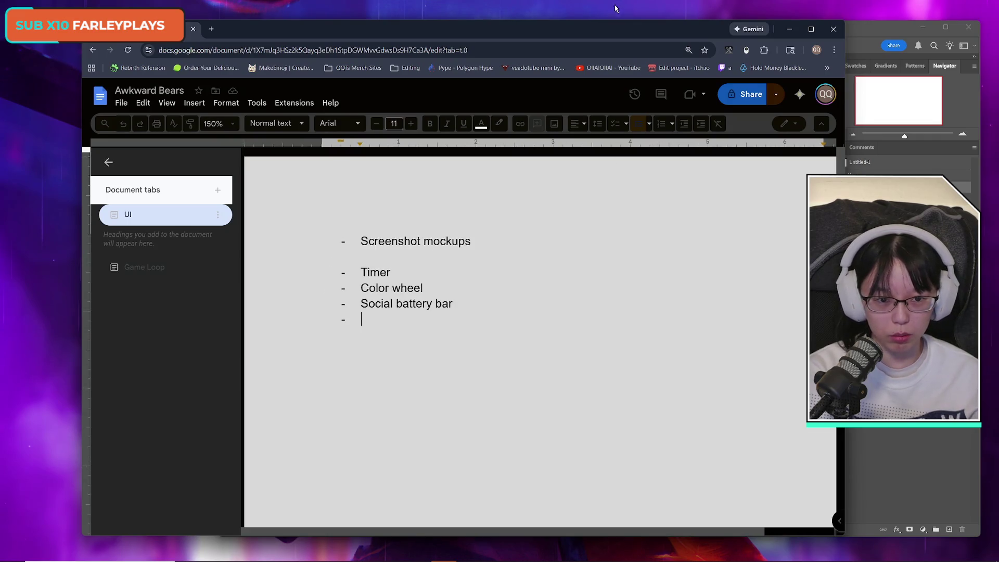
drag(618, 37, 583, 35)
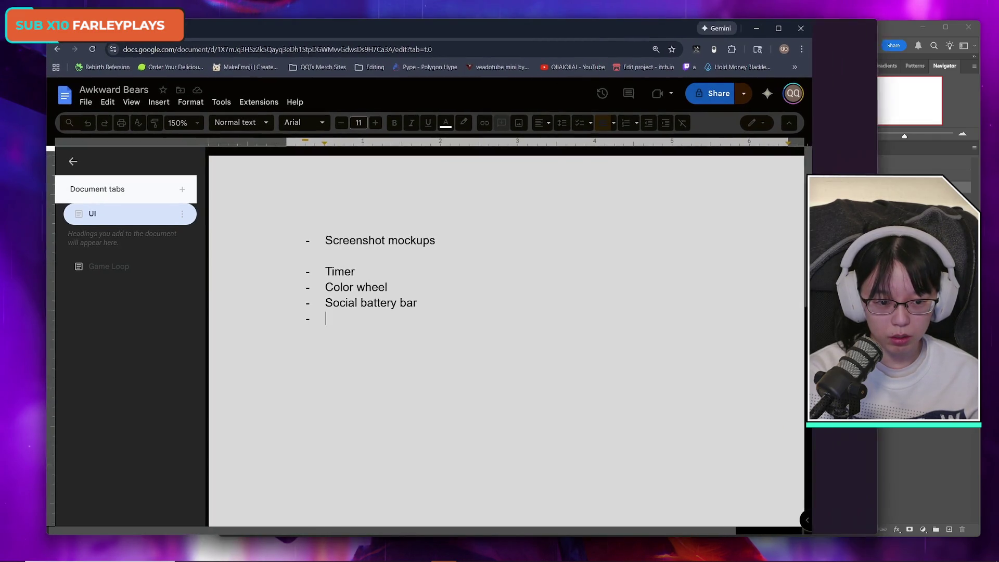
drag(808, 312, 924, 312)
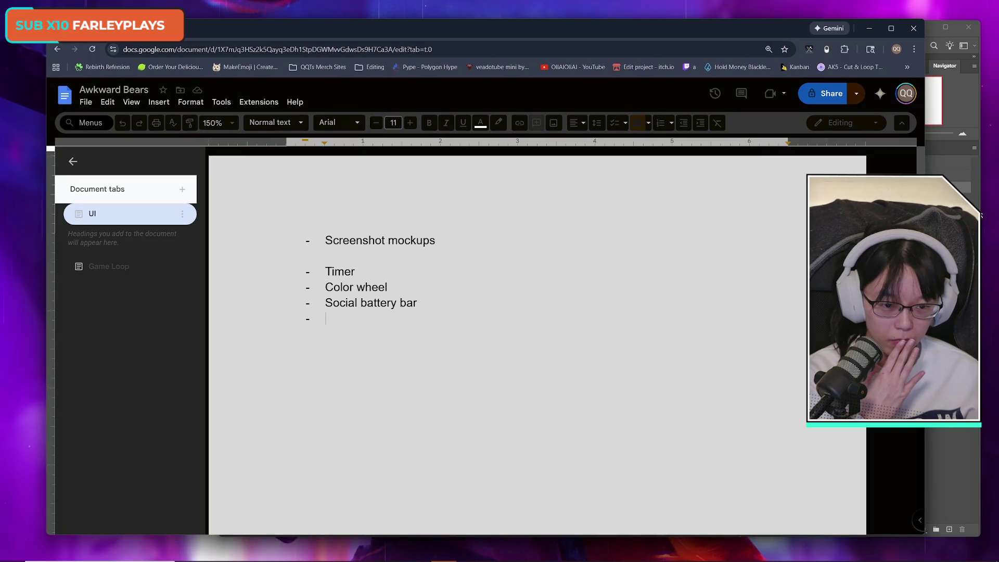
double_click(669, 34)
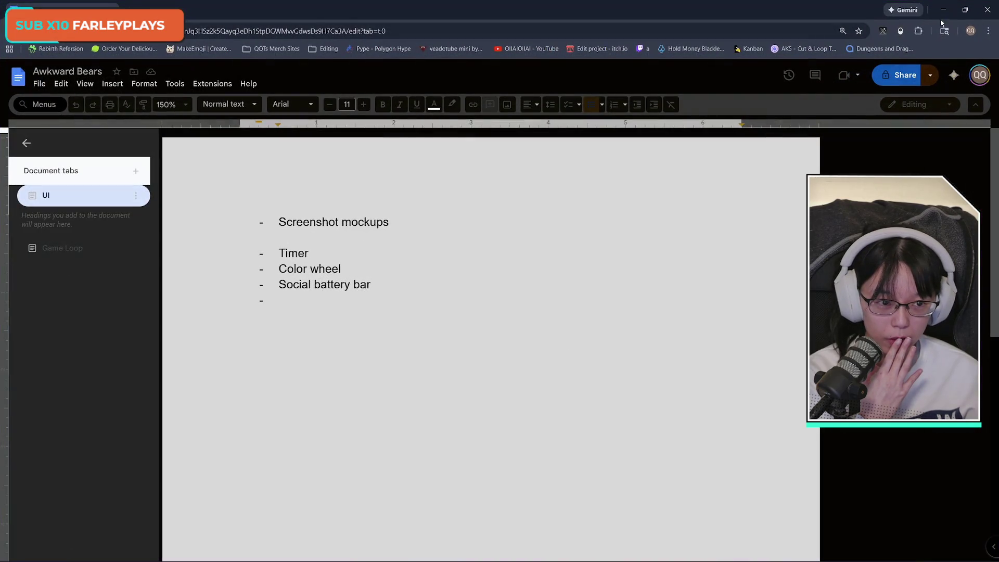
double_click(694, 46)
- Narrow the Docs window, collapse the Document tabs sidebar, and slide it to the left edge beside Photoshop
mouse_move(925, 268)
mouse_down()
mouse_move(557, 250)
mouse_move(462, 269)
mouse_up()
drag(313, 36, 270, 41)
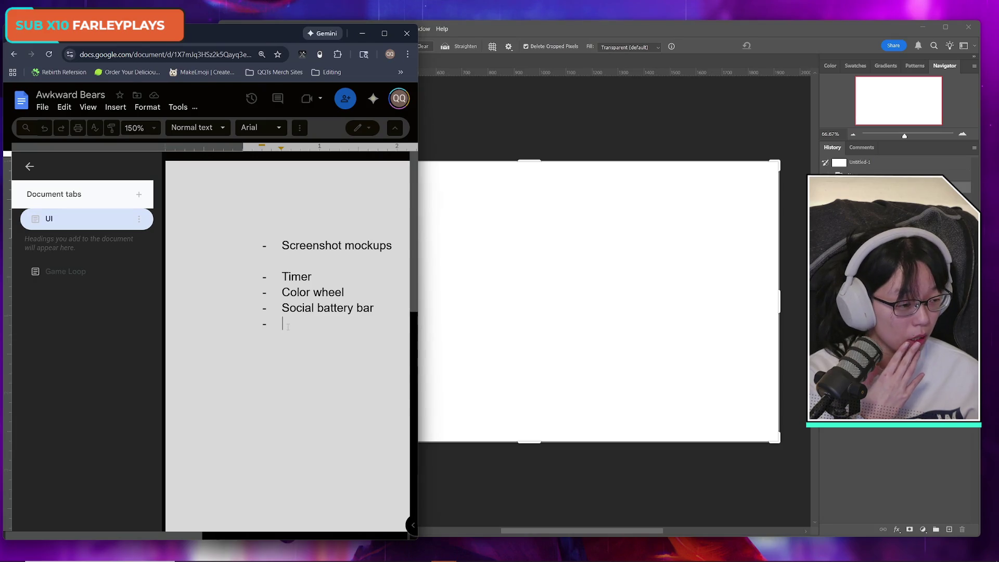
drag(3, 364, 1, 367)
click(28, 167)
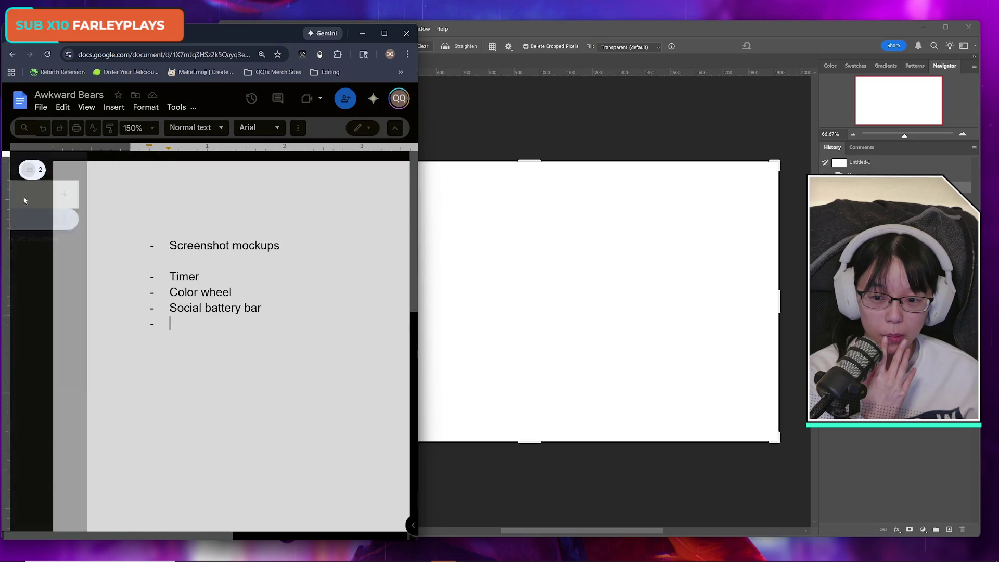
drag(3, 343, 138, 342)
mouse_move(292, 40)
mouse_down()
mouse_move(45, 45)
mouse_move(86, 34)
mouse_up()
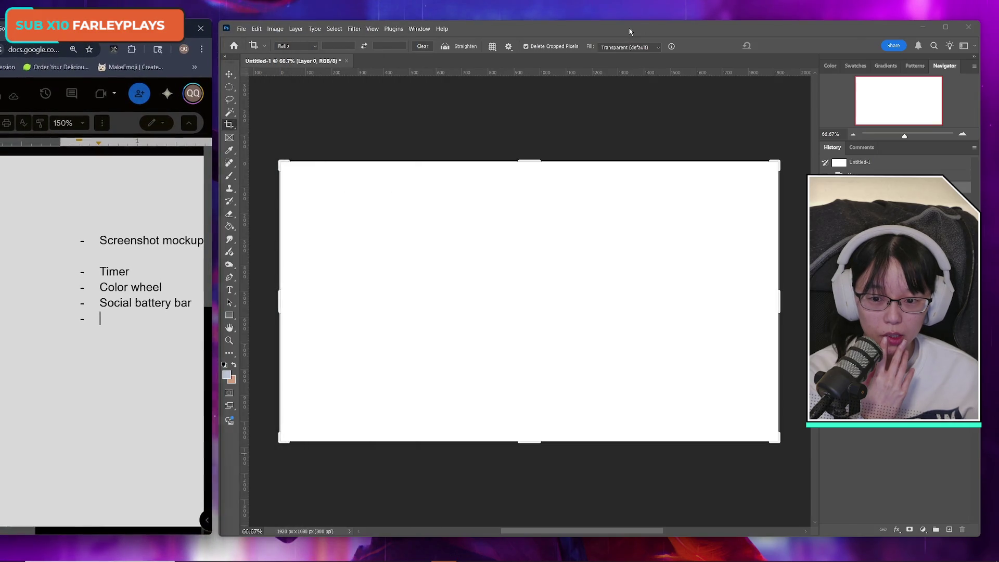
- Bring Photoshop forward, then open File Explorer and move it to the left
drag(629, 32, 631, 30)
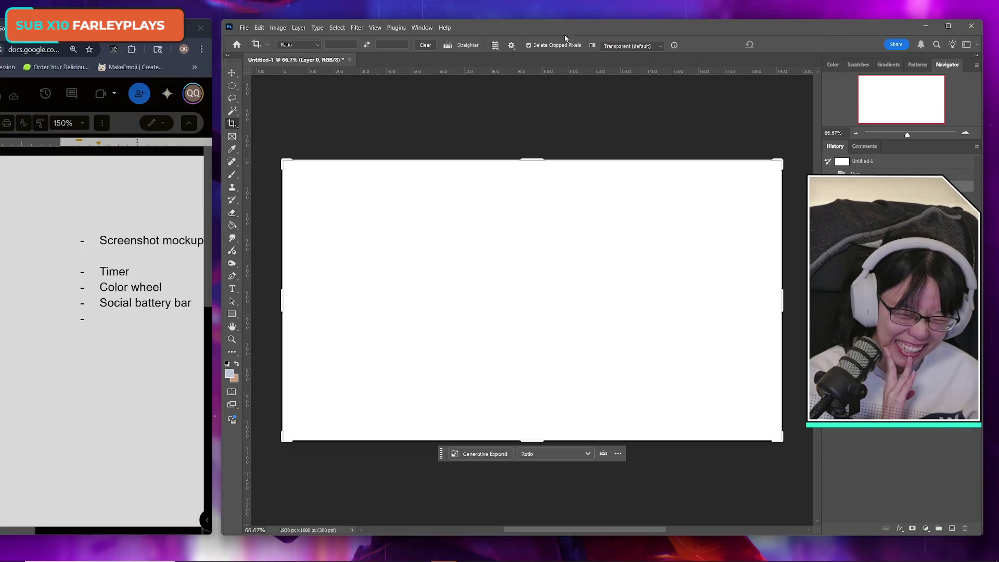
mouse_move(134, 534)
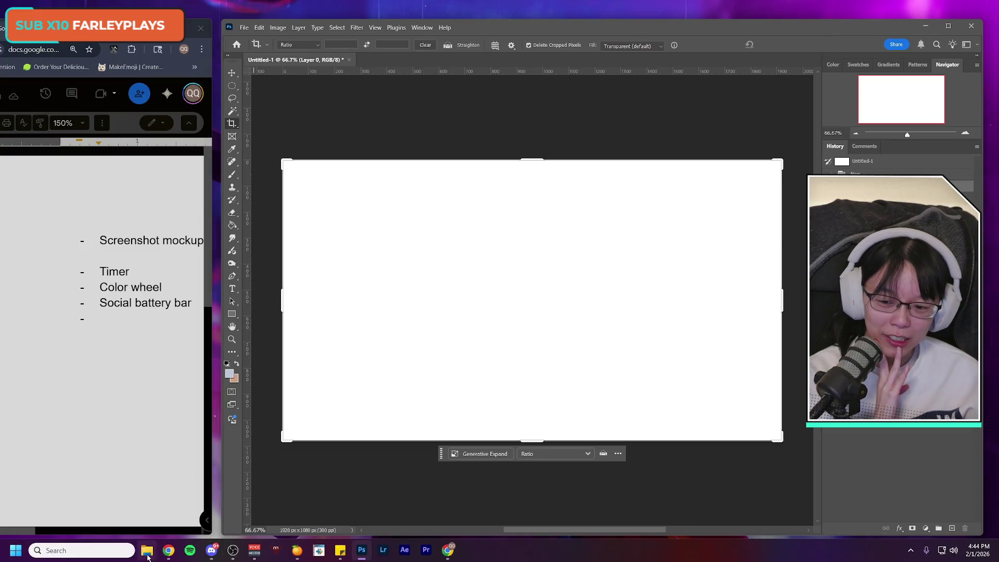
click(147, 550)
mouse_move(708, 111)
mouse_down()
mouse_move(454, 120)
mouse_move(457, 0)
mouse_up()
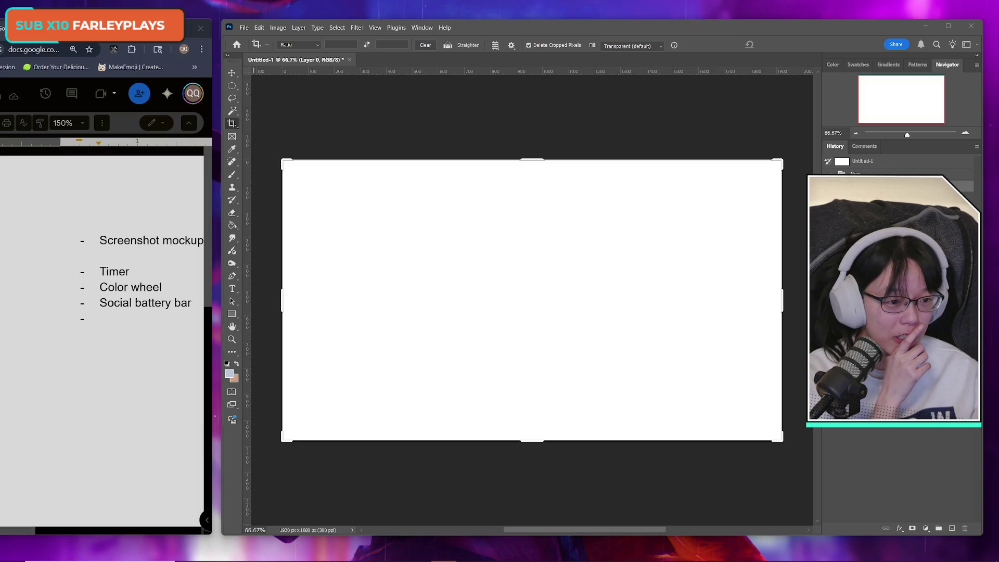
- Set Photoshop's foreground colour to pure black (000000)
click(229, 373)
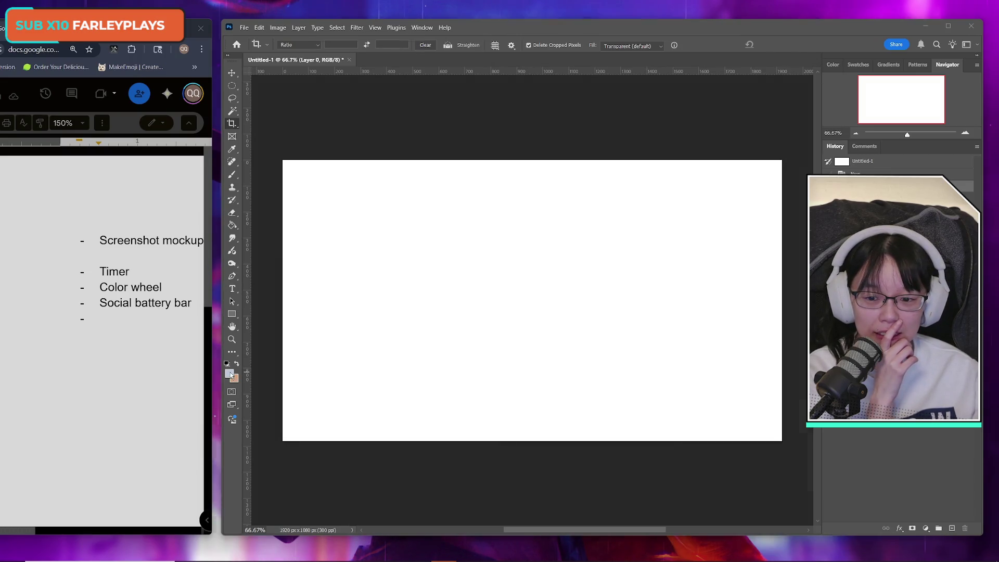
drag(772, 447, 596, 554)
key(Return)
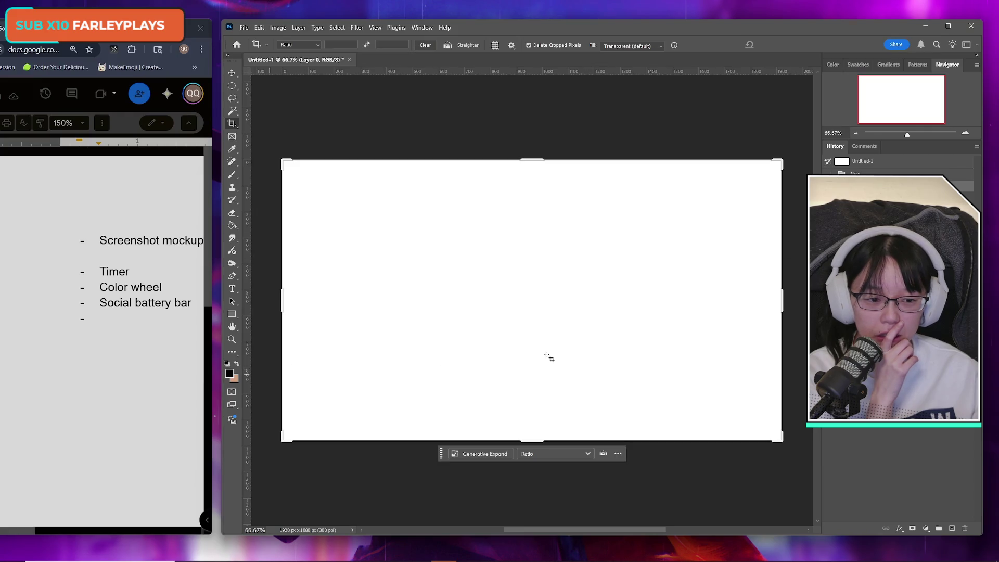
- Fill the canvas with dark grey using the Paint Bucket
click(229, 373)
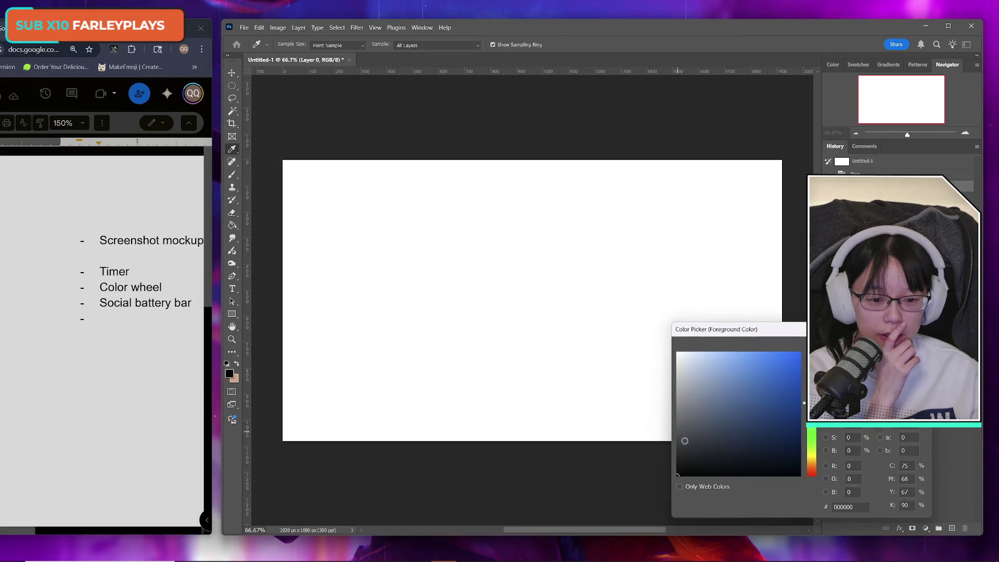
key(Return)
click(232, 225)
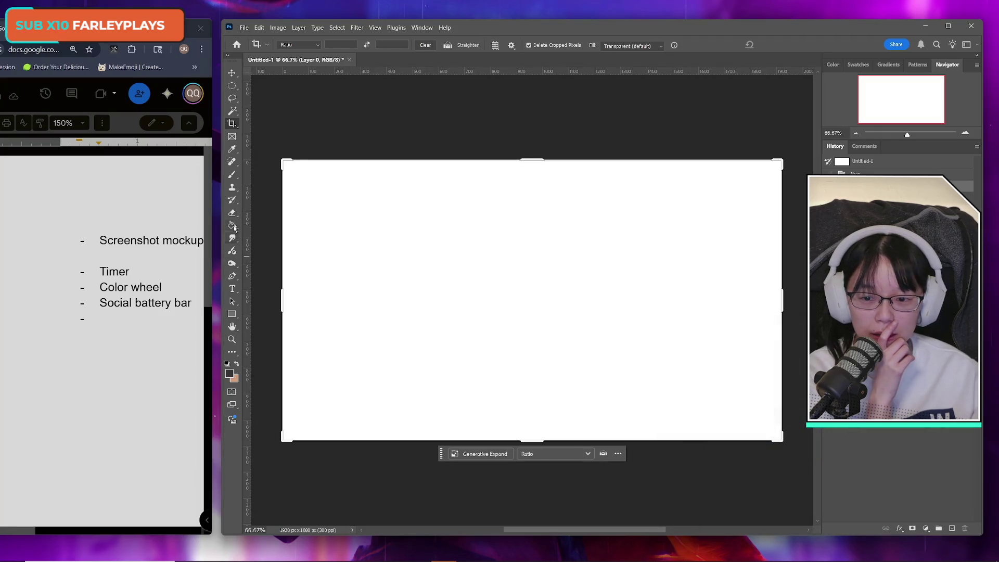
click(553, 288)
- Add a new layer and set the foreground colour to a pale bluish-white
click(951, 529)
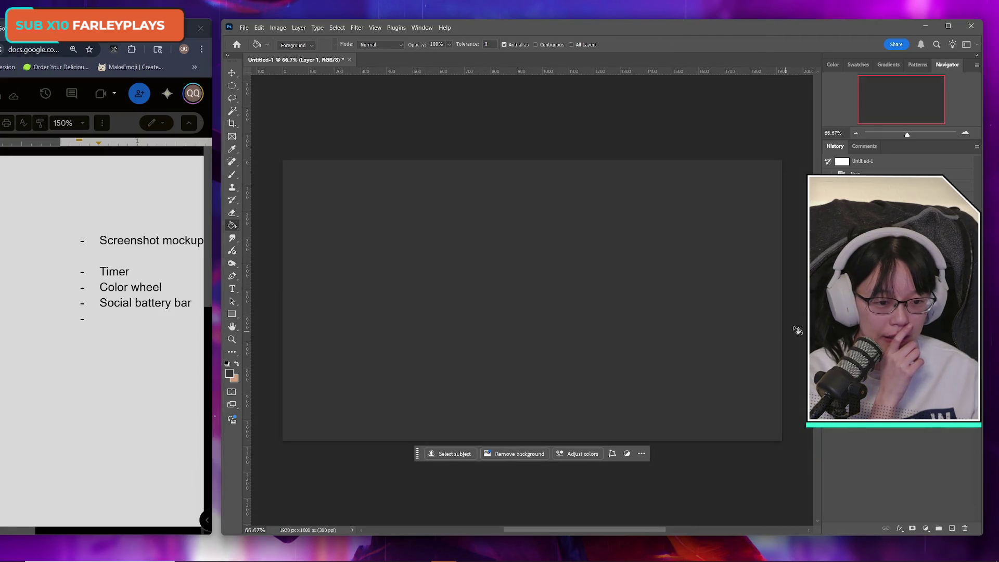
click(229, 373)
text(ffffff)
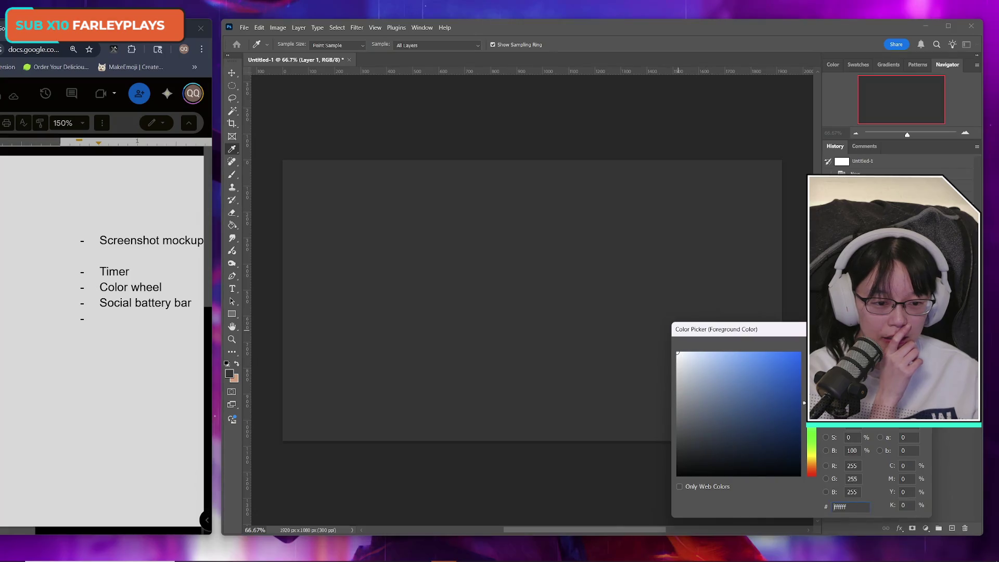
text(cccccc)
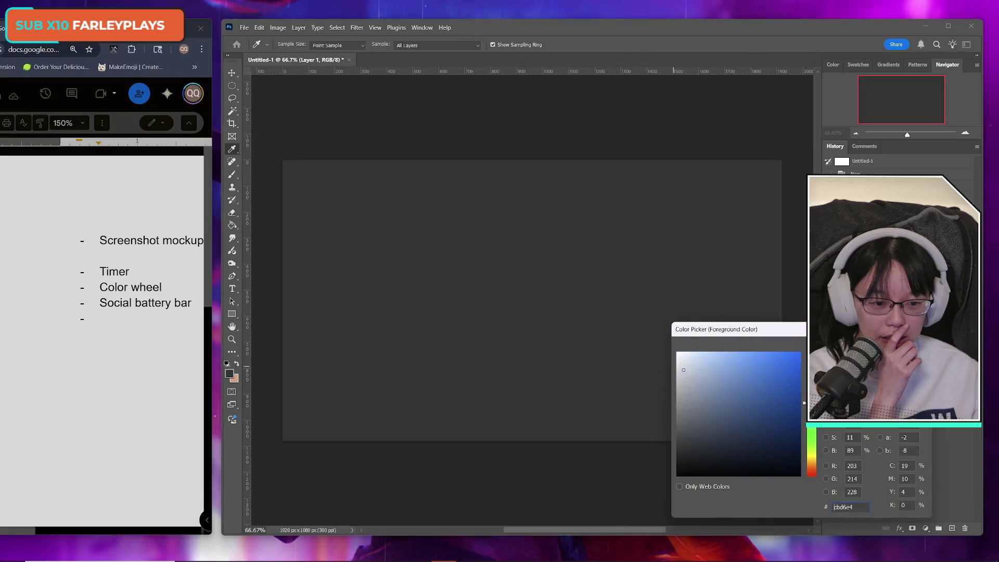
click(688, 352)
key(Return)
key(g)
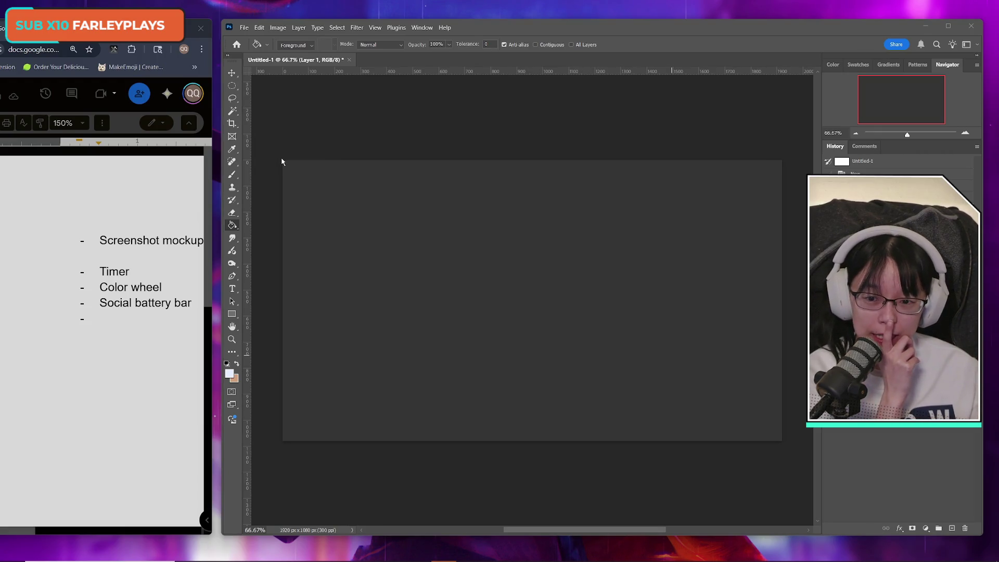
click(232, 174)
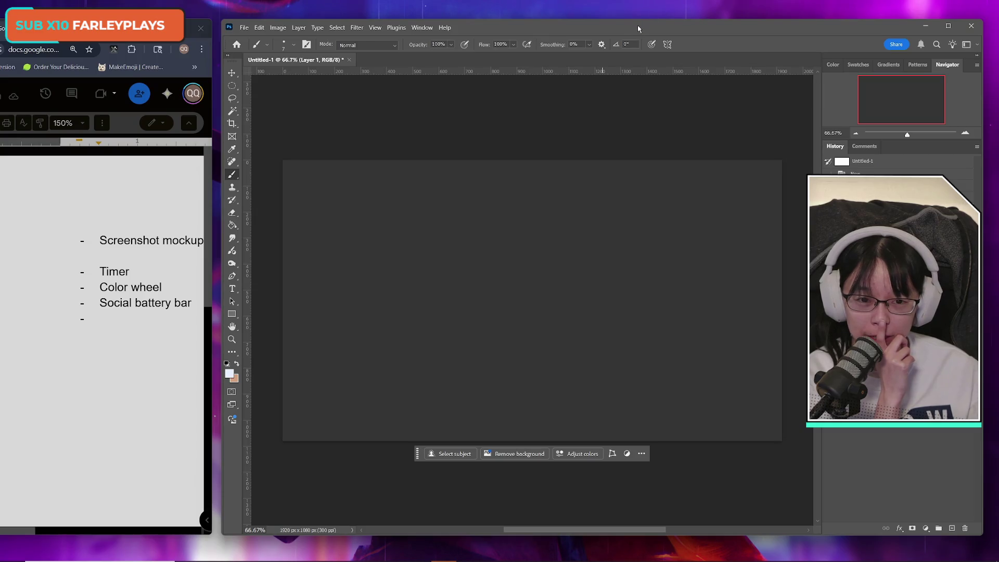
- Nudge the Photoshop window into place and close the brush settings picker
drag(638, 24, 638, 35)
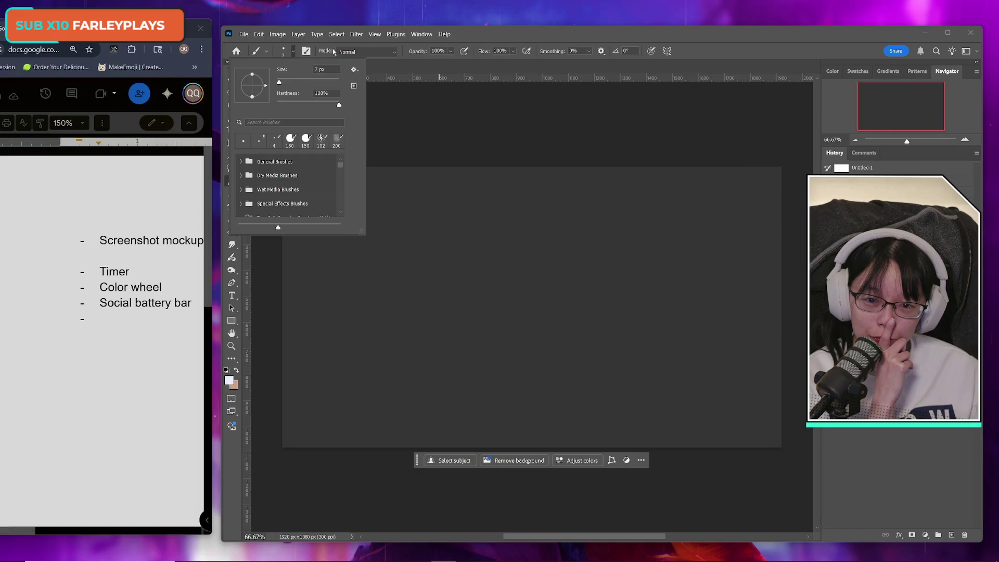
click(535, 35)
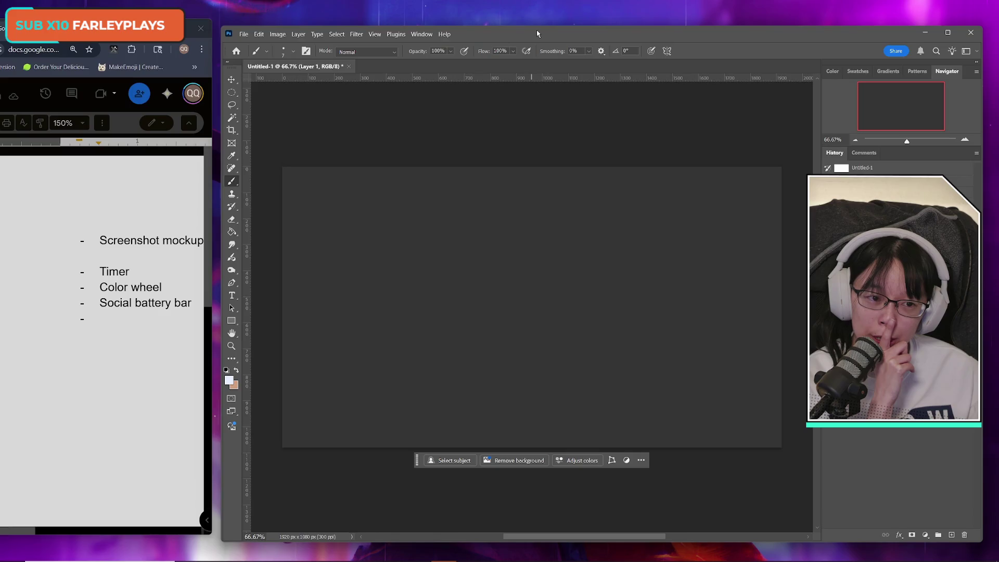
drag(537, 34, 538, 22)
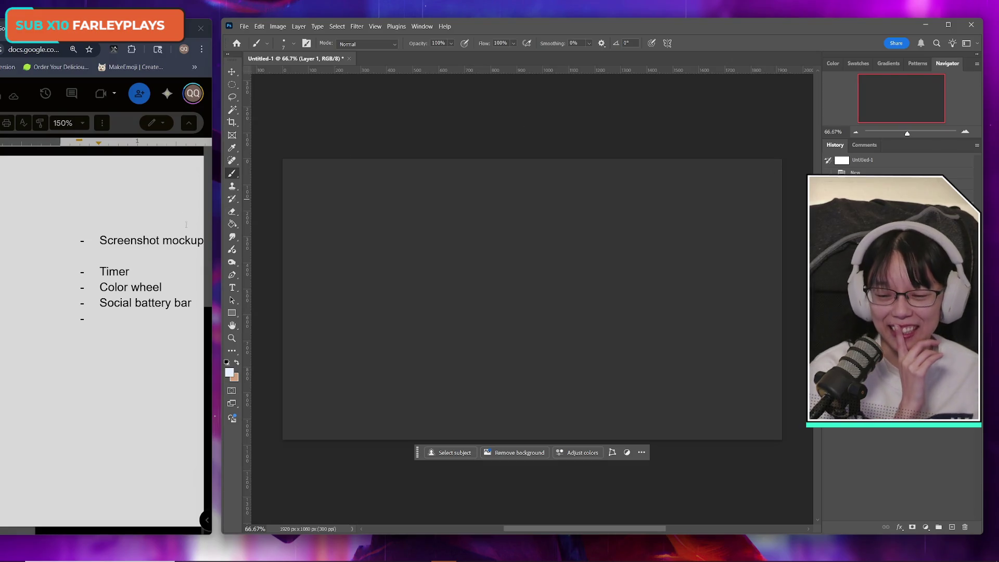
drag(35, 534, 48, 532)
- Choose the Rectangular Marquee Tool, clear the canvas selection, and place the cursor in the empty Docs bullet
click(487, 25)
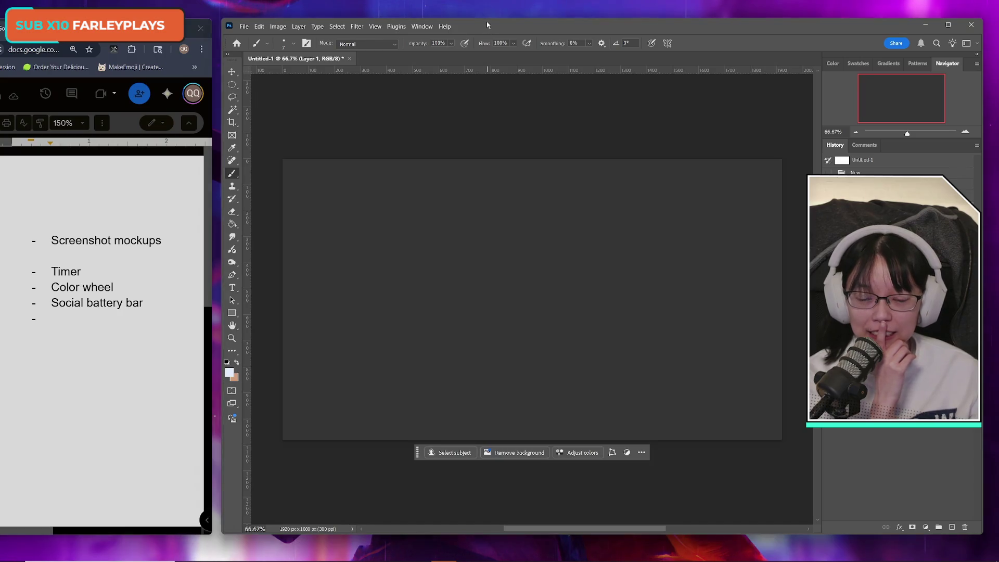
click(232, 84)
click(271, 85)
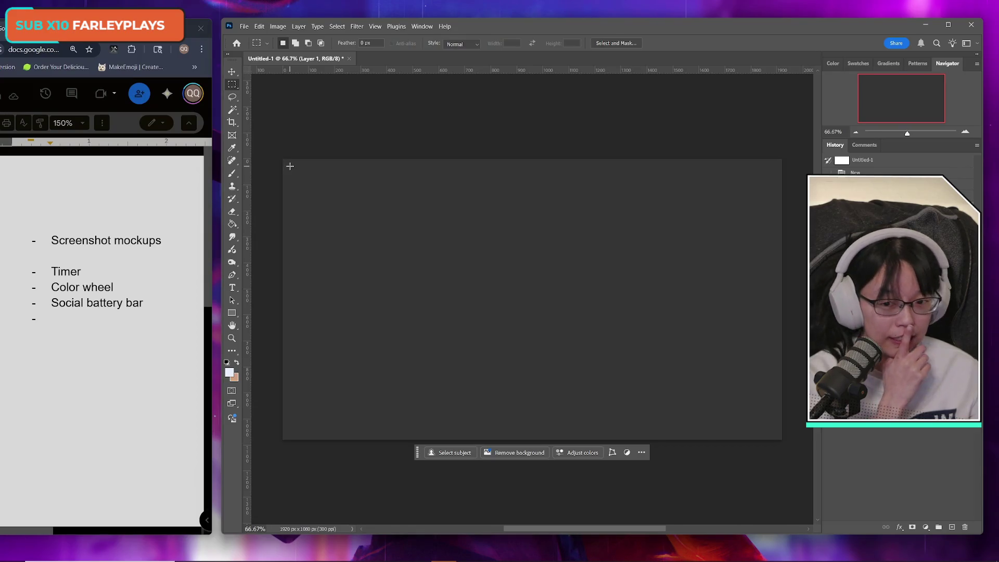
click(289, 166)
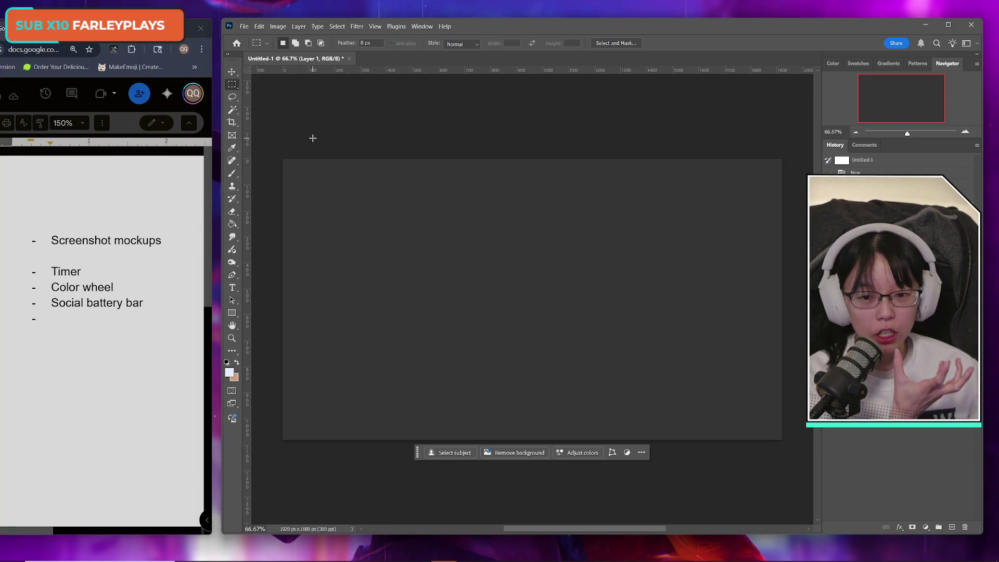
click(103, 325)
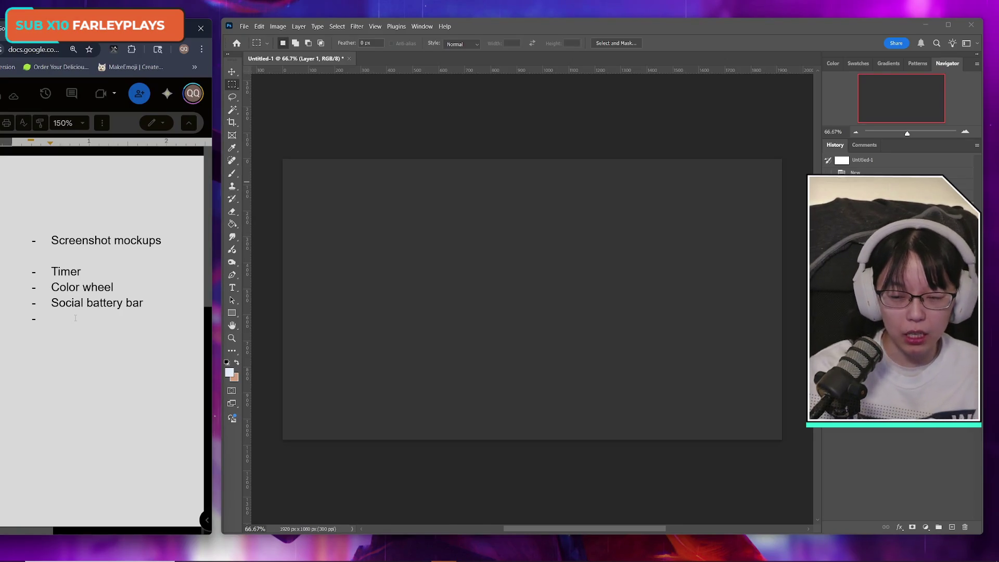
- Type 'Clock' into the empty last bullet after Timer, Color wheel and Social battery bar
text(Clock)
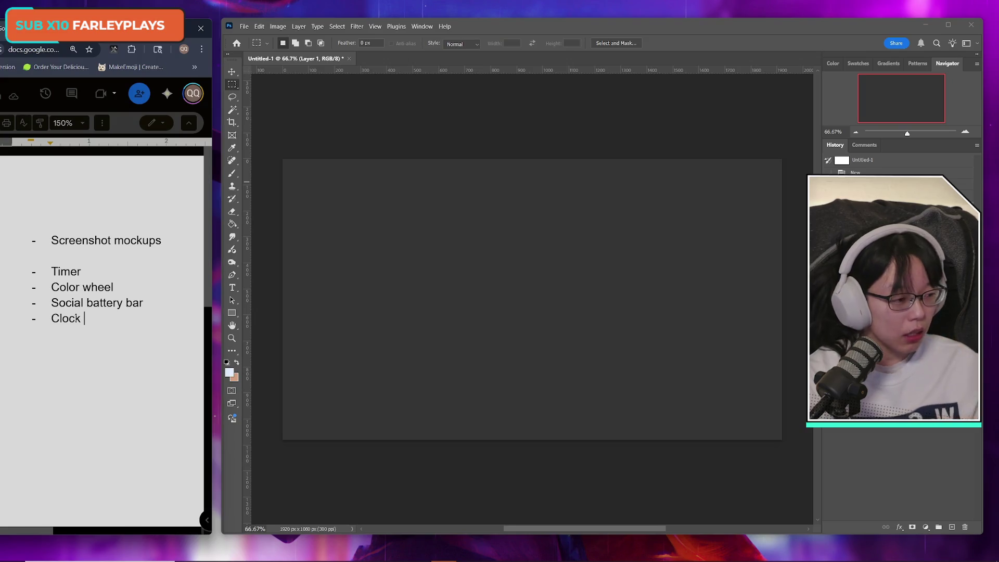
- Try Rectangular Marquee strip selections across the top and bottom of the grey canvas
drag(541, 28, 540, 30)
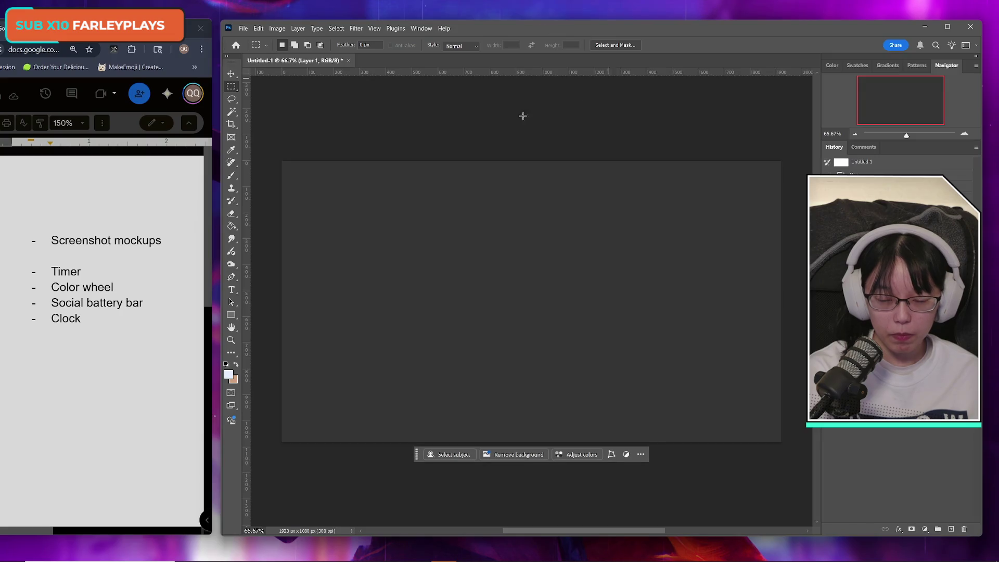
click(81, 271)
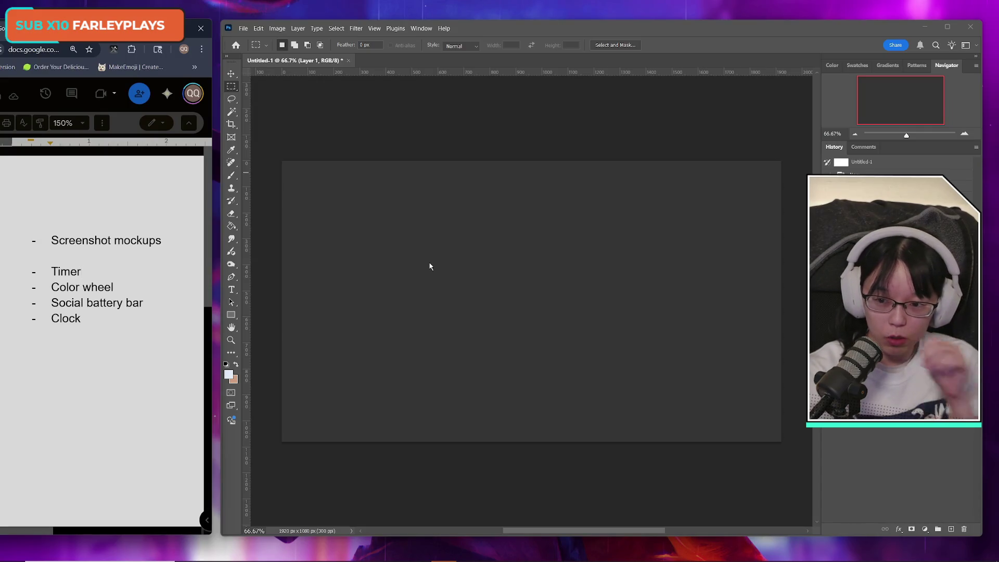
click(231, 89)
mouse_move(281, 161)
mouse_down()
mouse_move(806, 170)
mouse_move(806, 180)
mouse_up()
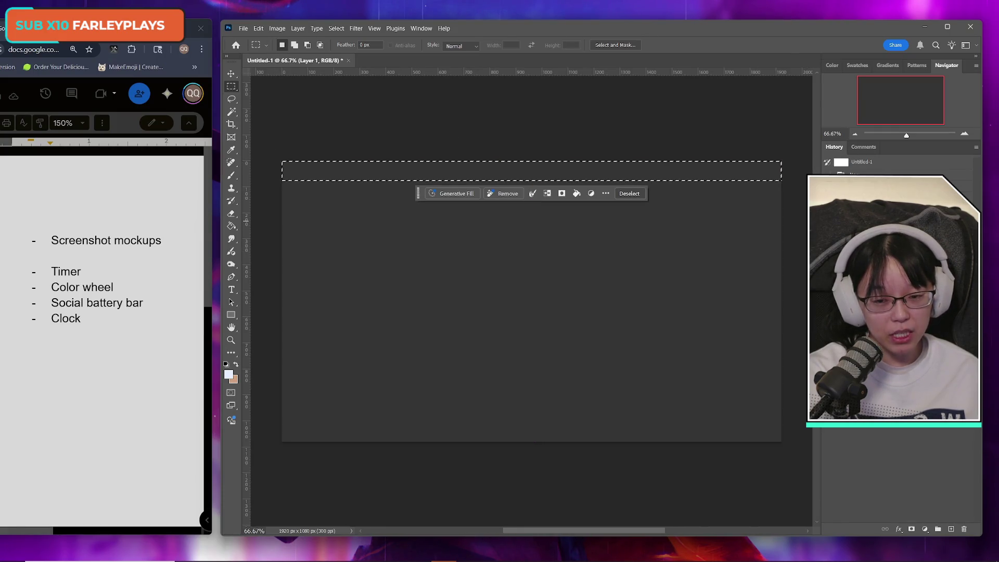
click(302, 397)
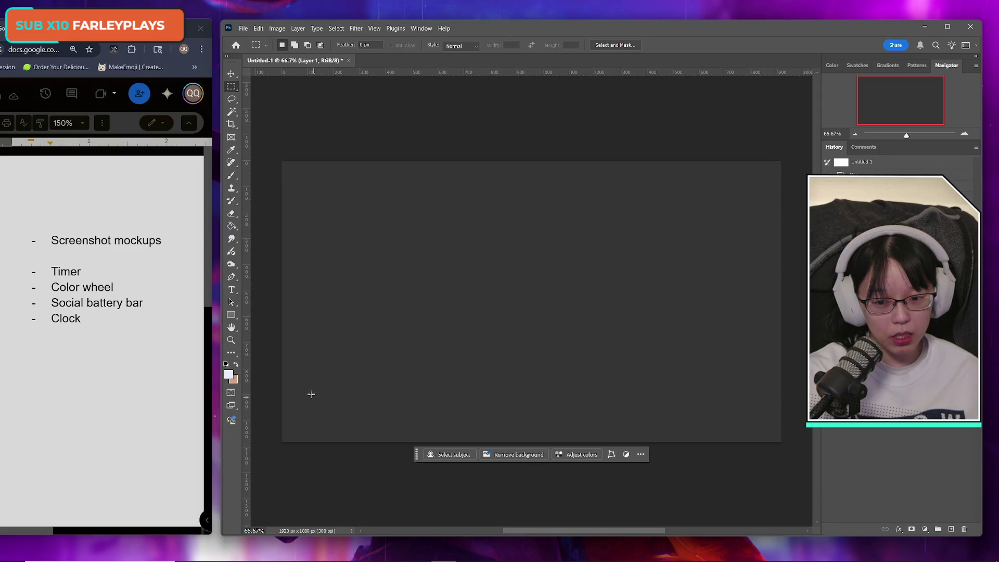
mouse_move(305, 381)
mouse_down()
mouse_move(551, 424)
mouse_move(770, 431)
mouse_move(759, 421)
mouse_up()
click(623, 115)
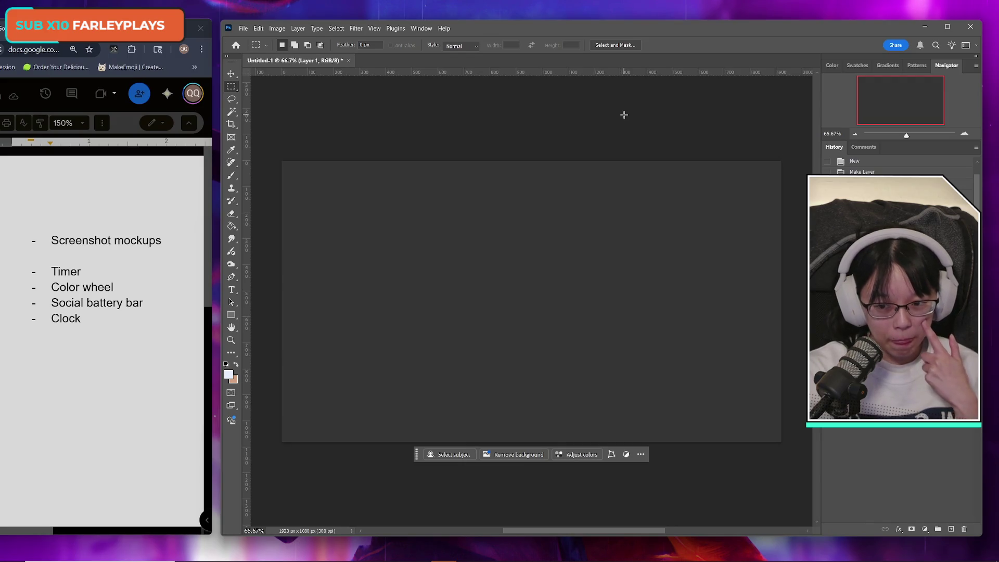
- Reselect the wide bottom and thin top strips, deselect with Ctrl+D, and redraw the top strip
mouse_move(299, 378)
mouse_down()
mouse_move(676, 386)
mouse_move(762, 420)
mouse_up()
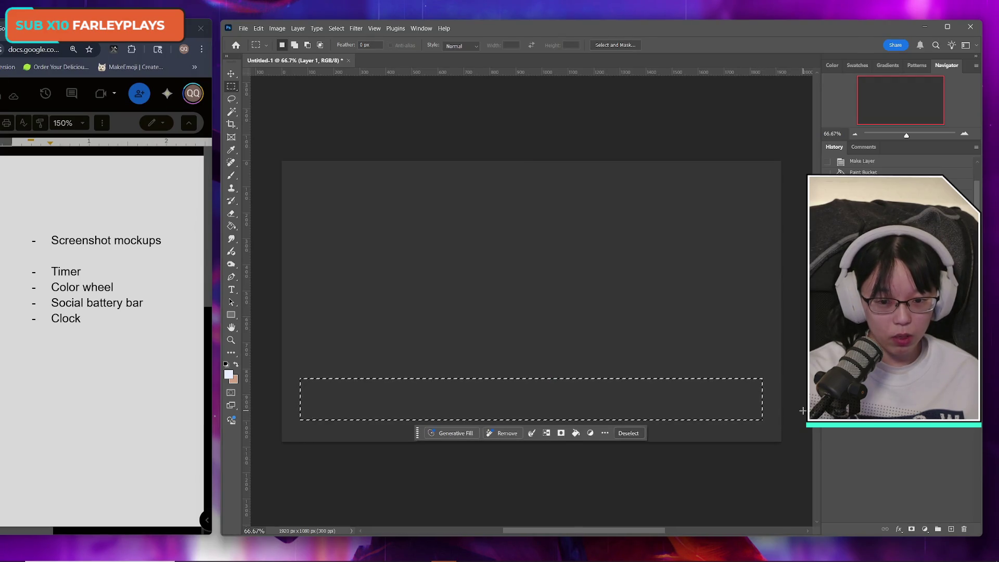
mouse_move(281, 160)
mouse_down()
mouse_move(724, 191)
mouse_move(782, 180)
mouse_up()
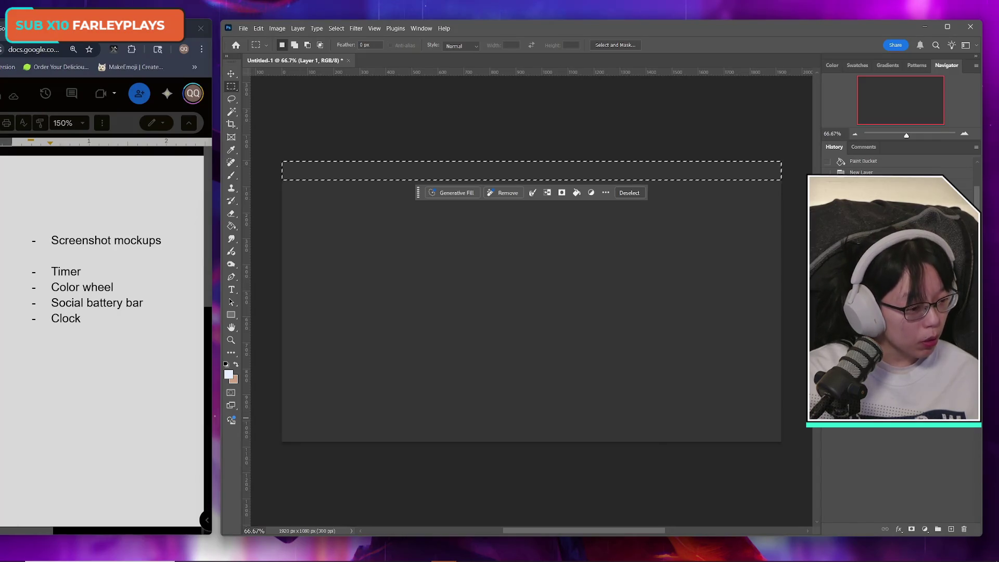
key(ctrl+d)
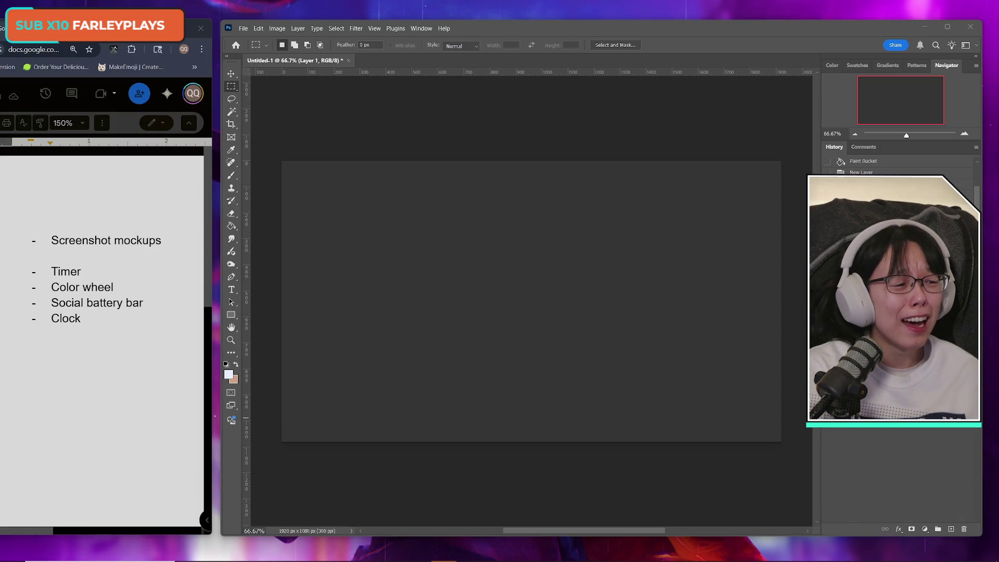
drag(282, 162, 781, 180)
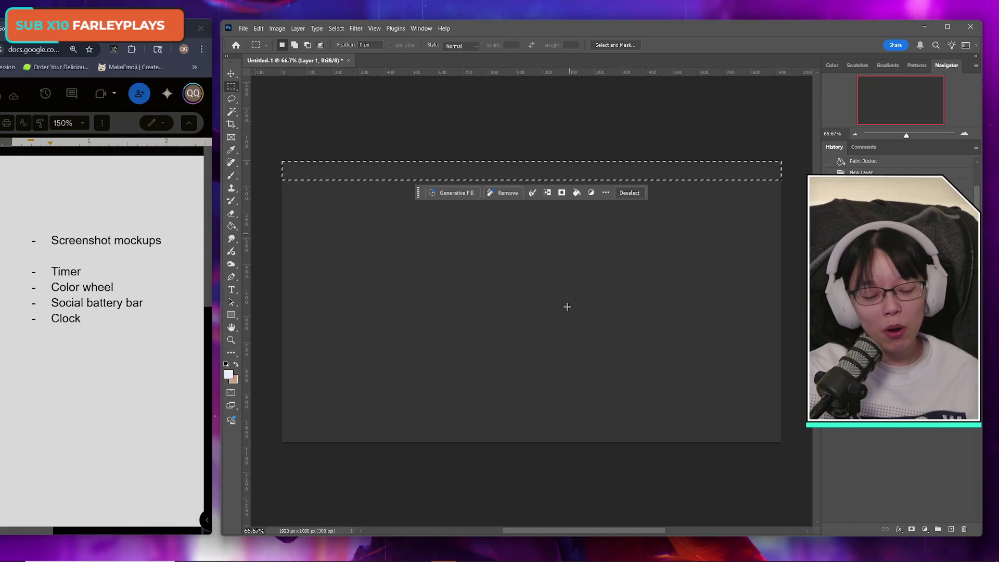
- Paste the ring-of-cubes screenshot, move it down, and scale it to about 166% to fill the canvas
key(ctrl+v)
key(ctrl+t)
mouse_move(557, 281)
mouse_down()
mouse_move(547, 318)
mouse_move(555, 338)
mouse_up()
drag(680, 385, 789, 432)
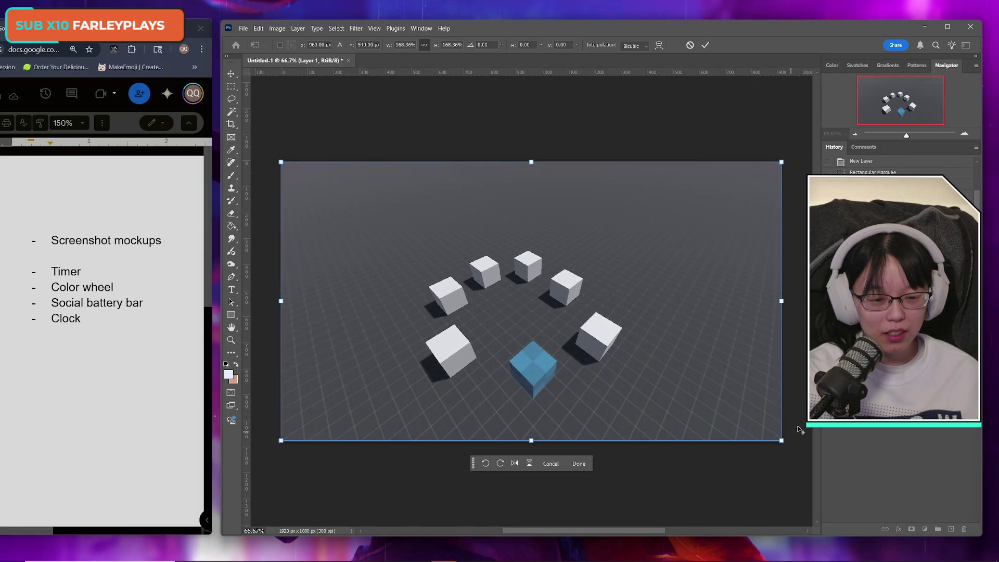
click(705, 45)
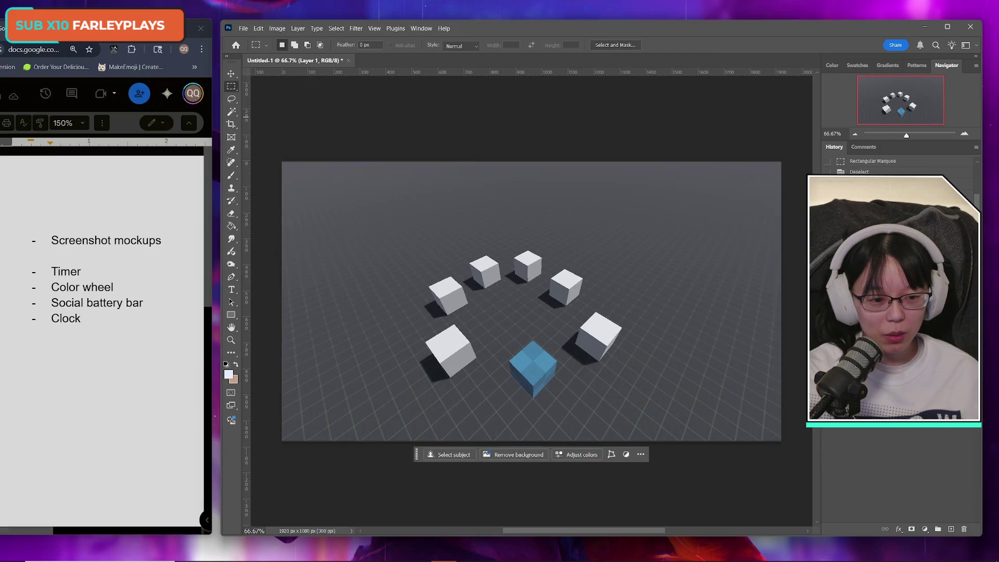
key(ctrl+v)
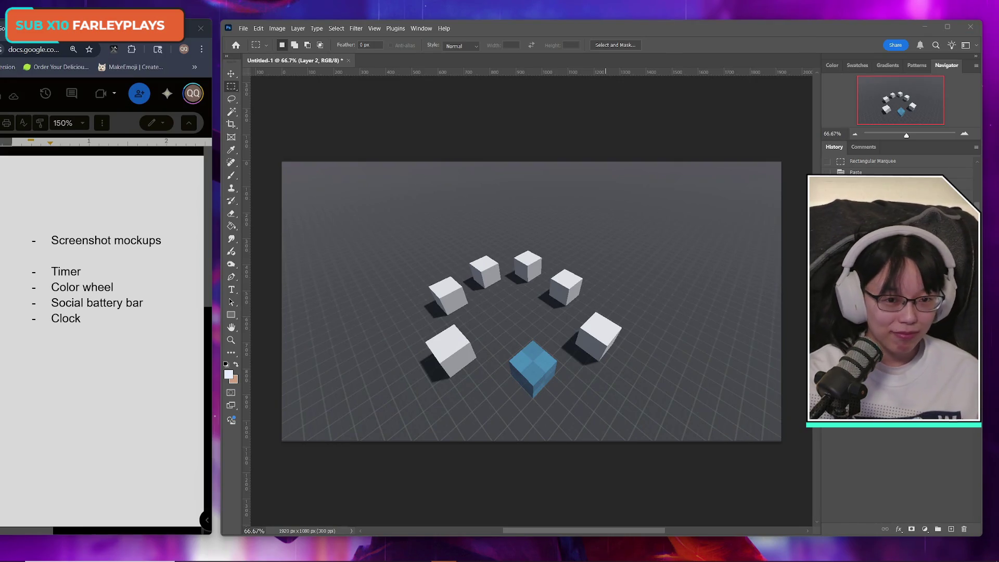
- Select a wide thin strip across the screenshot's top for the top bar, redrawing it slightly narrower
click(730, 36)
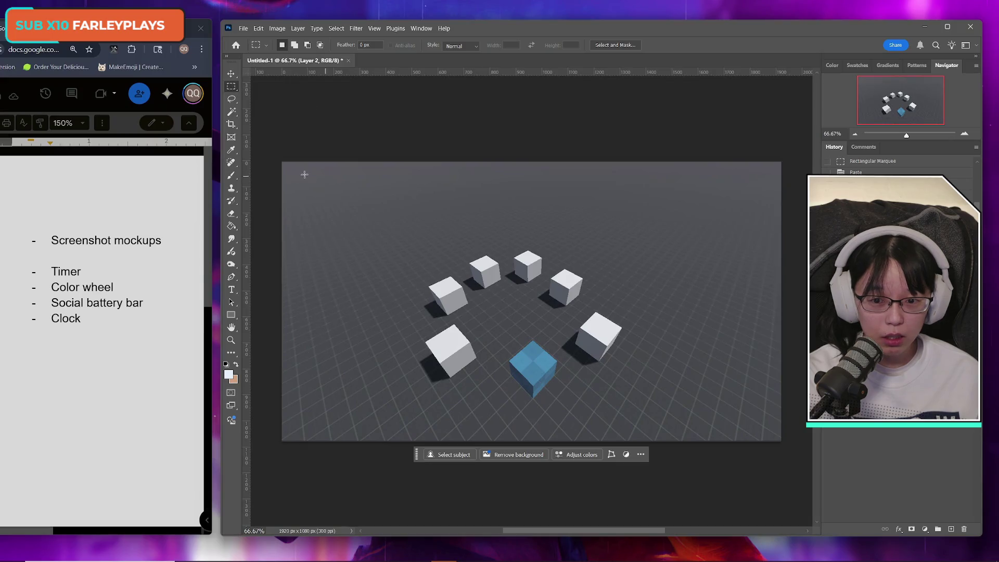
mouse_move(293, 177)
mouse_down()
mouse_move(781, 244)
mouse_move(767, 223)
mouse_up()
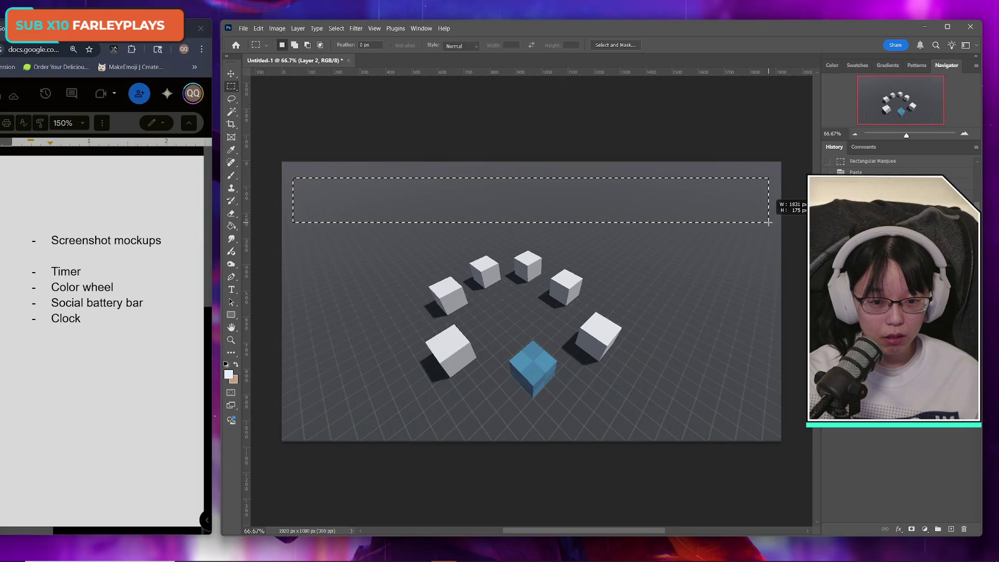
drag(769, 223, 770, 223)
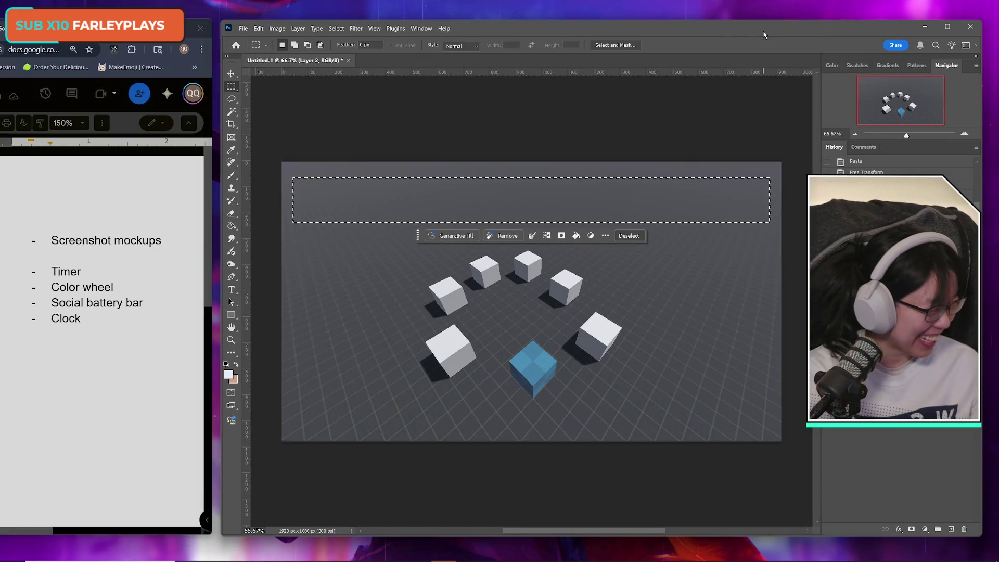
mouse_move(294, 179)
mouse_down()
mouse_move(734, 227)
mouse_move(771, 219)
mouse_up()
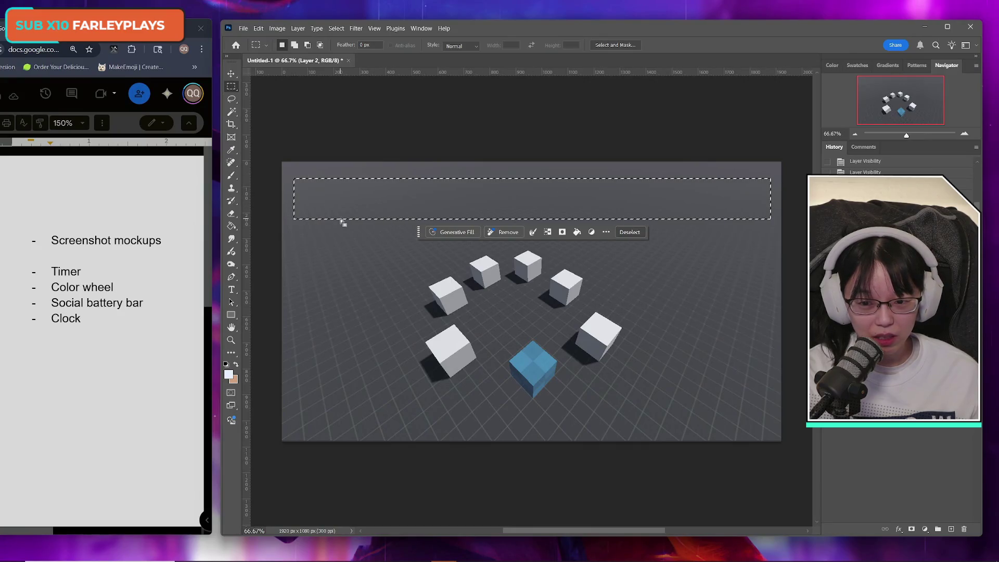
click(231, 378)
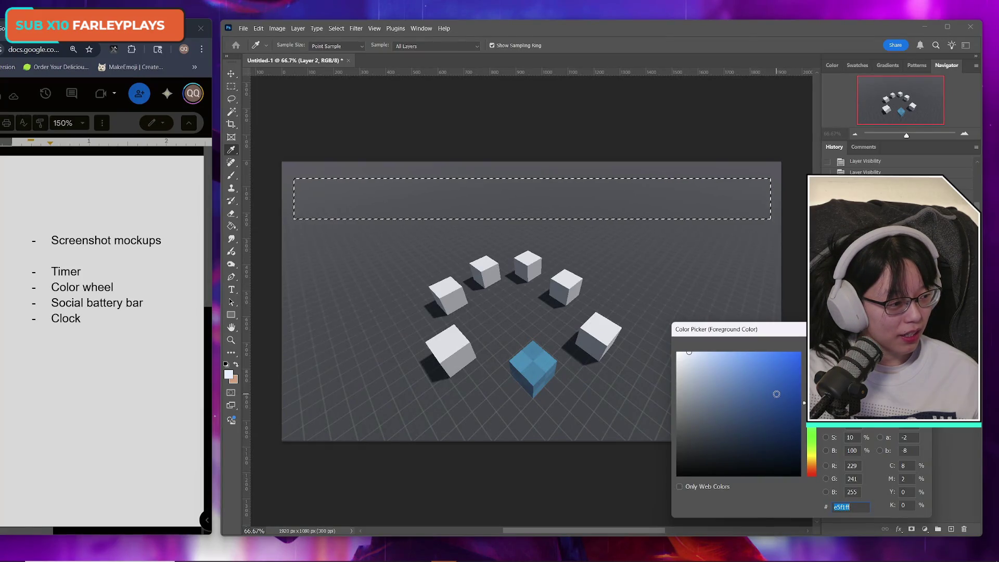
- Tune the foreground colour to pale golden yellow ffd88e, then switch to the 'timer ui design video games' results
drag(776, 393, 777, 357)
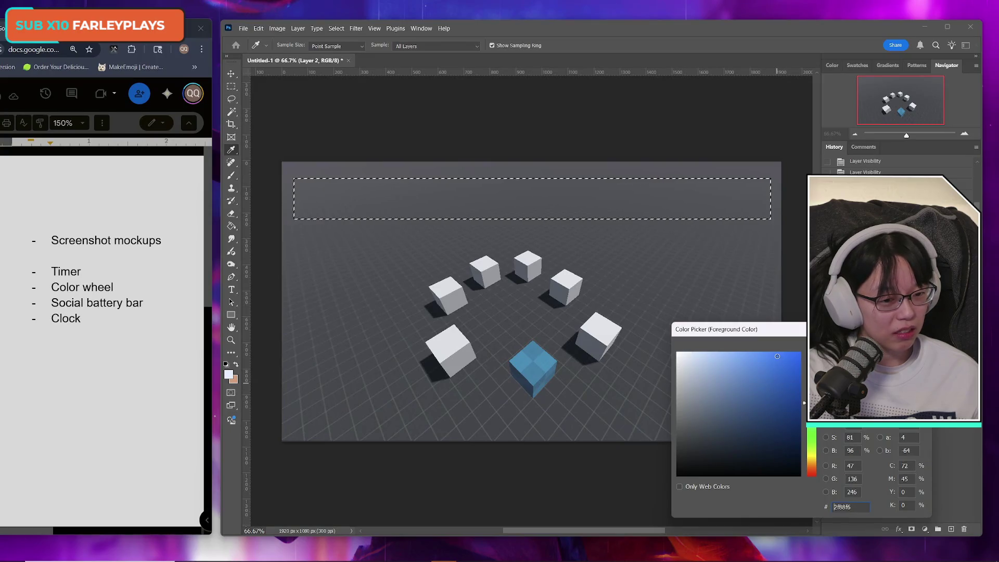
drag(809, 402, 820, 464)
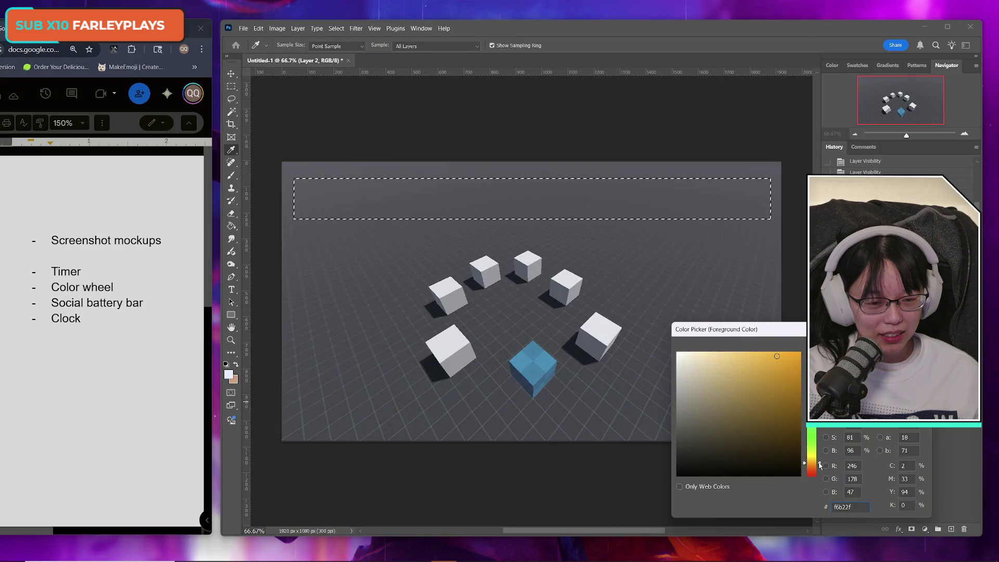
drag(757, 353, 776, 344)
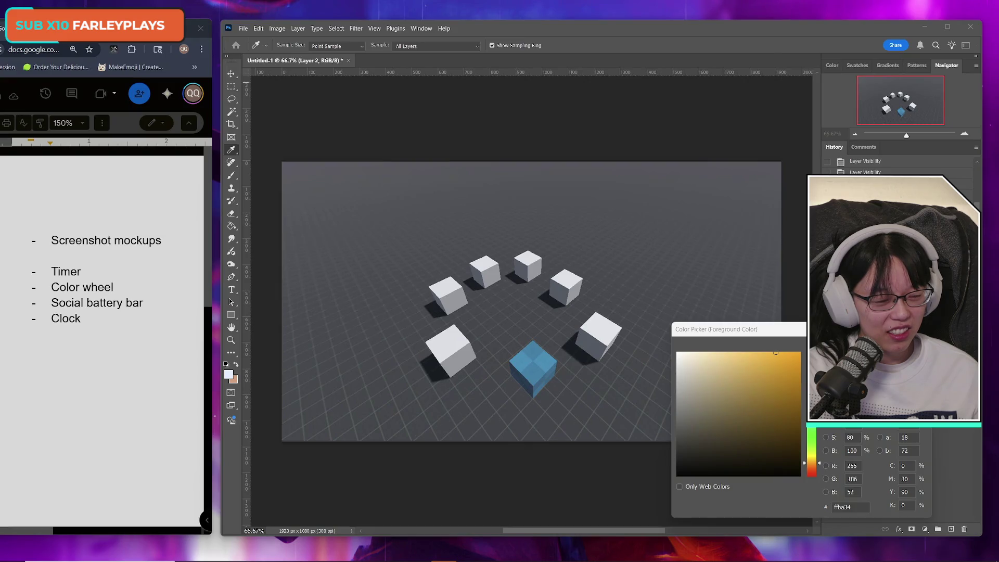
click(796, 330)
click(758, 353)
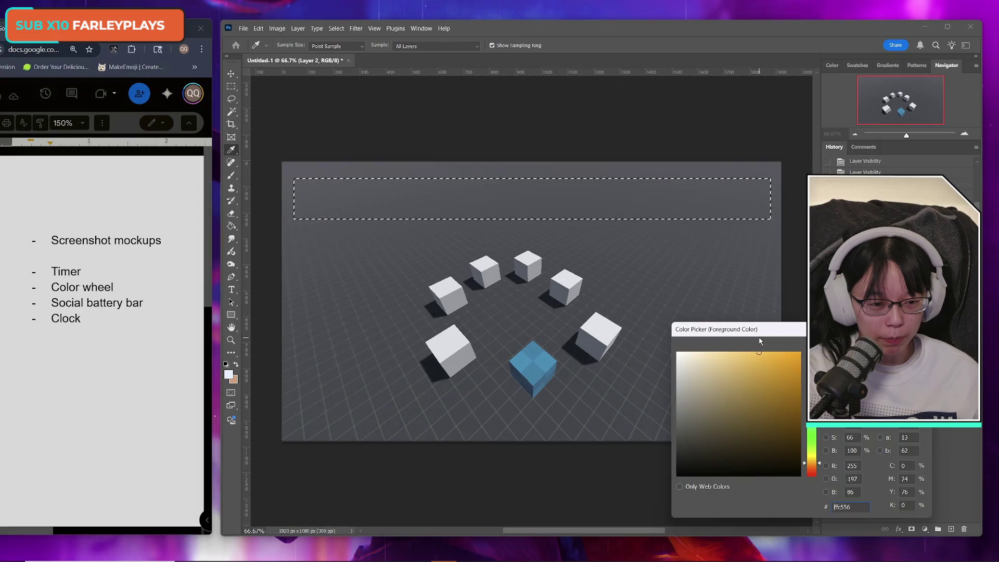
drag(759, 341, 740, 340)
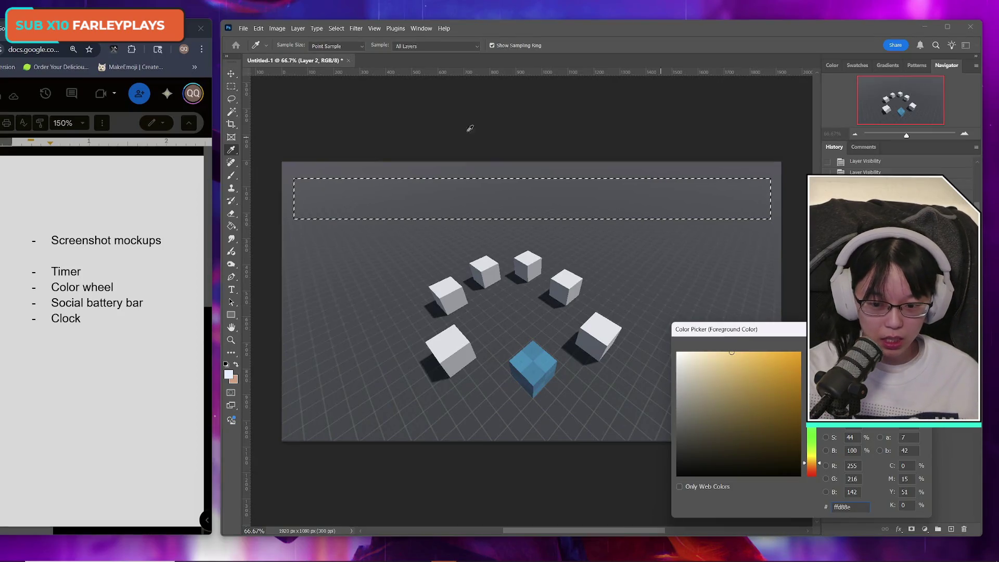
mouse_move(154, 547)
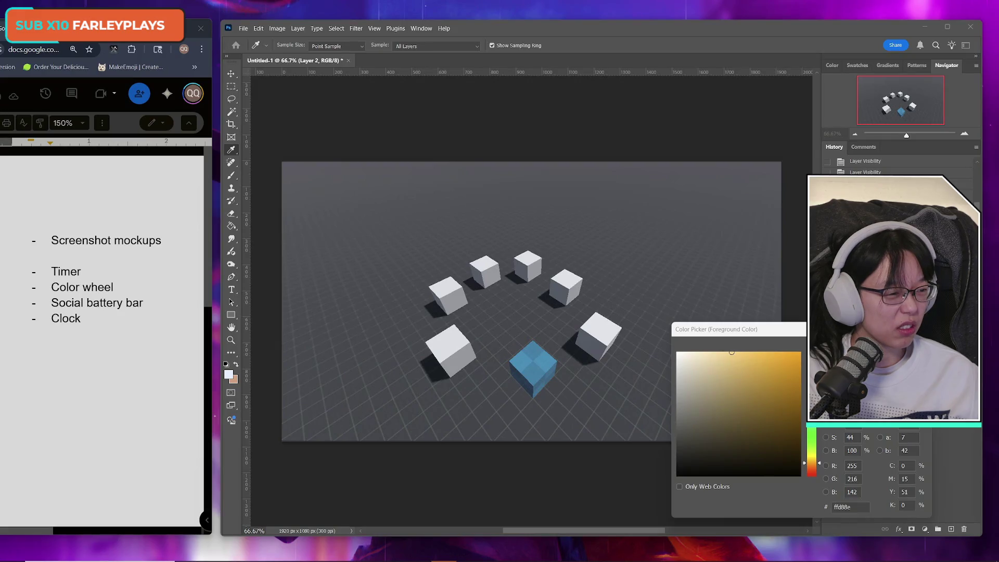
key(alt+Tab)
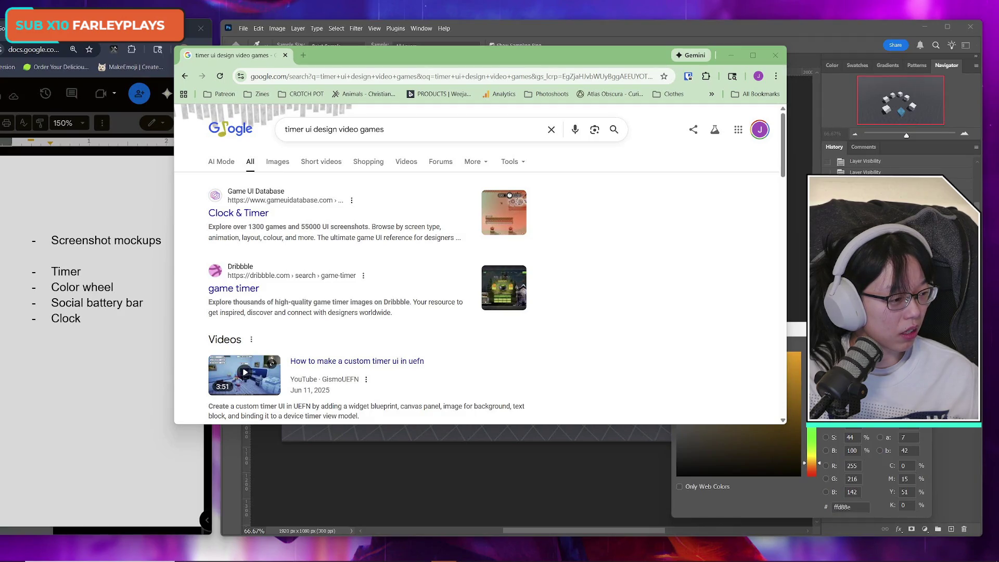
- Move Chrome to the top-right, make it taller, and show Images results for 'timer ui design video games'
drag(621, 61, 824, 24)
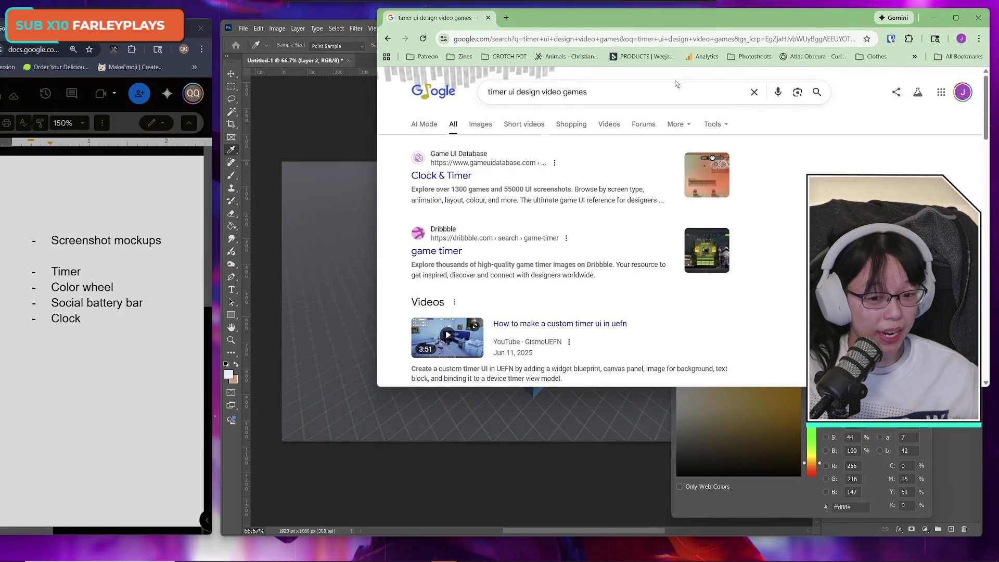
drag(721, 388, 728, 552)
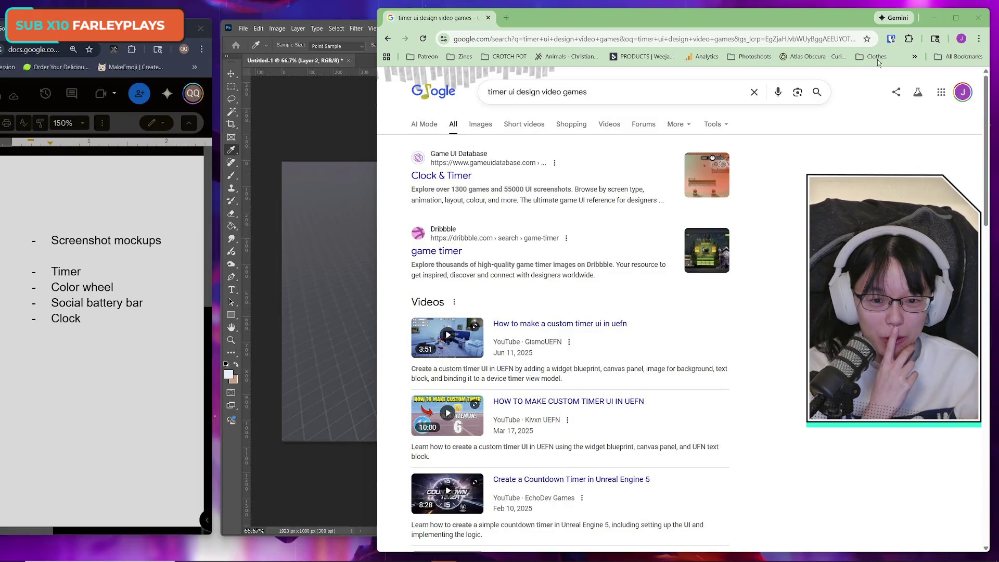
click(492, 128)
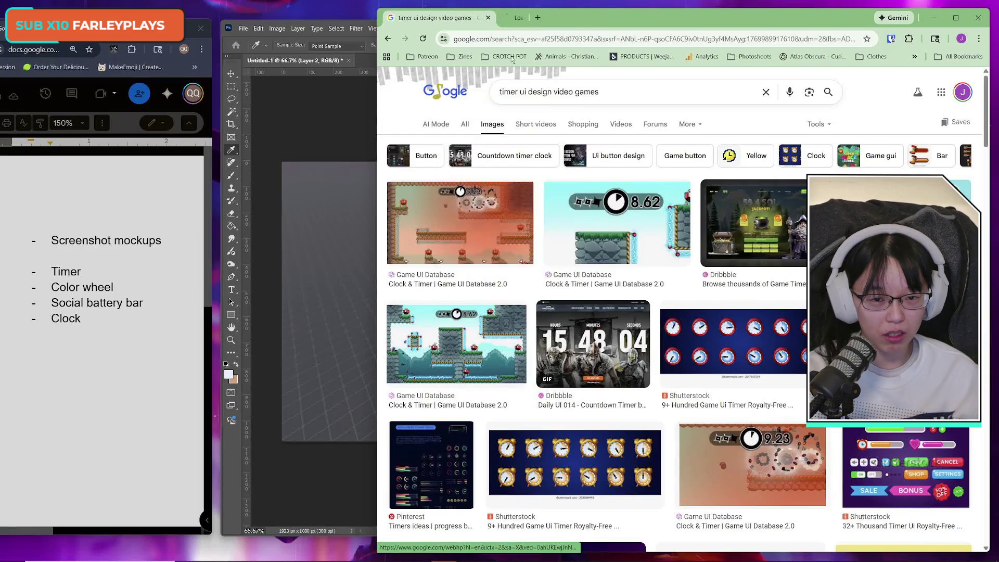
click(506, 21)
- Search images for 'speedrun clock timer' in the new tab, then return to the Photoshop mockup
click(589, 267)
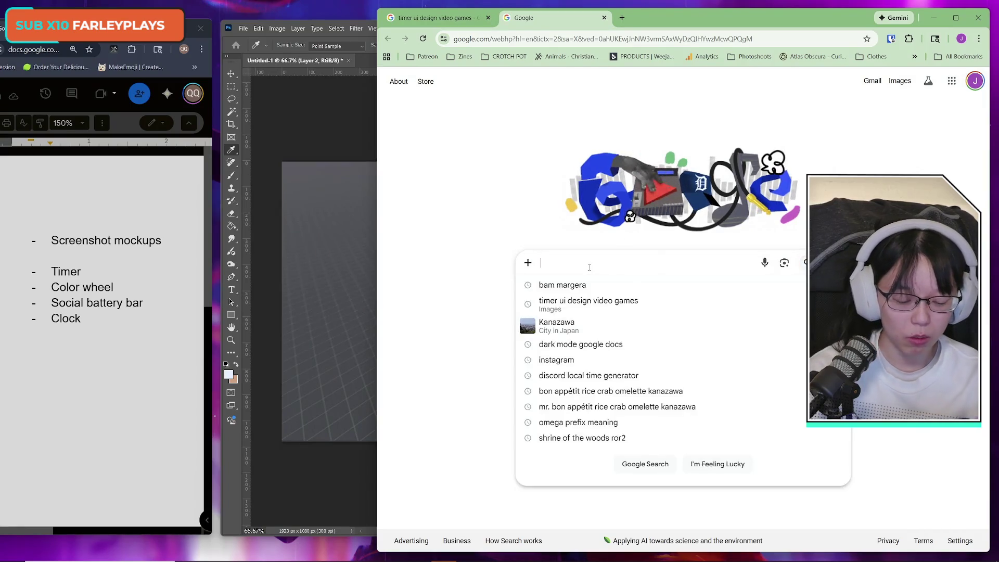
text(speenrun)
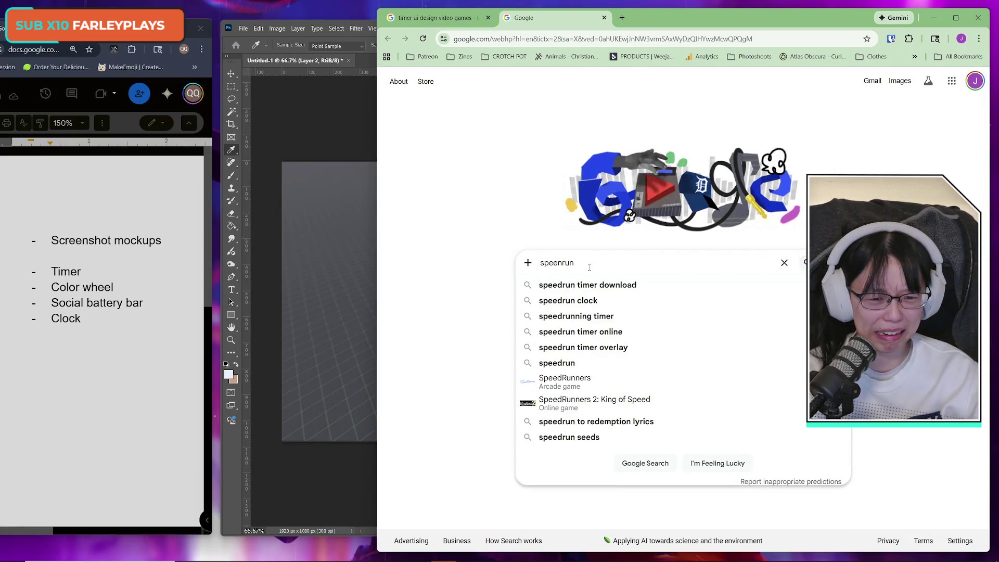
key(Down)
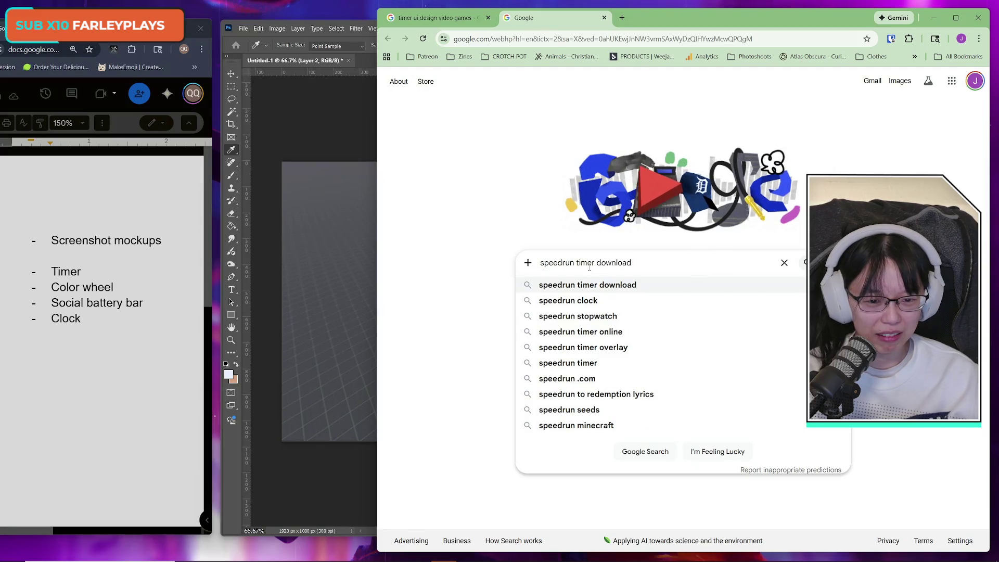
key(Down)
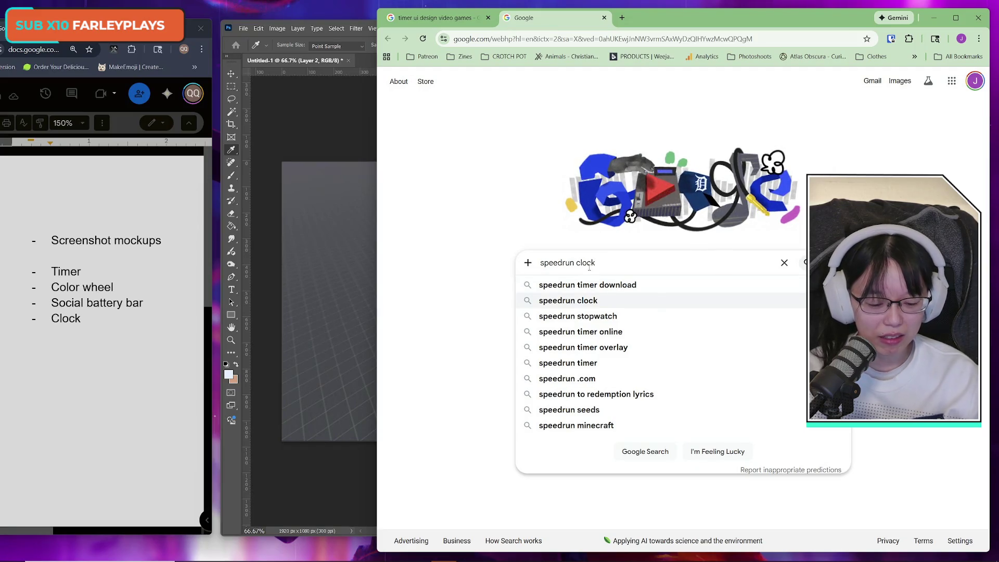
text(timer)
key(Return)
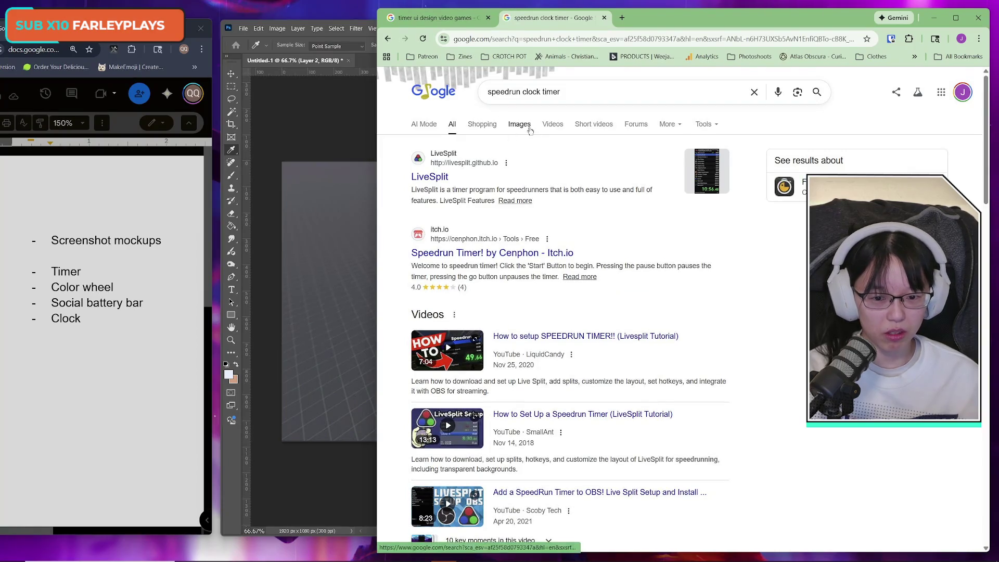
click(517, 127)
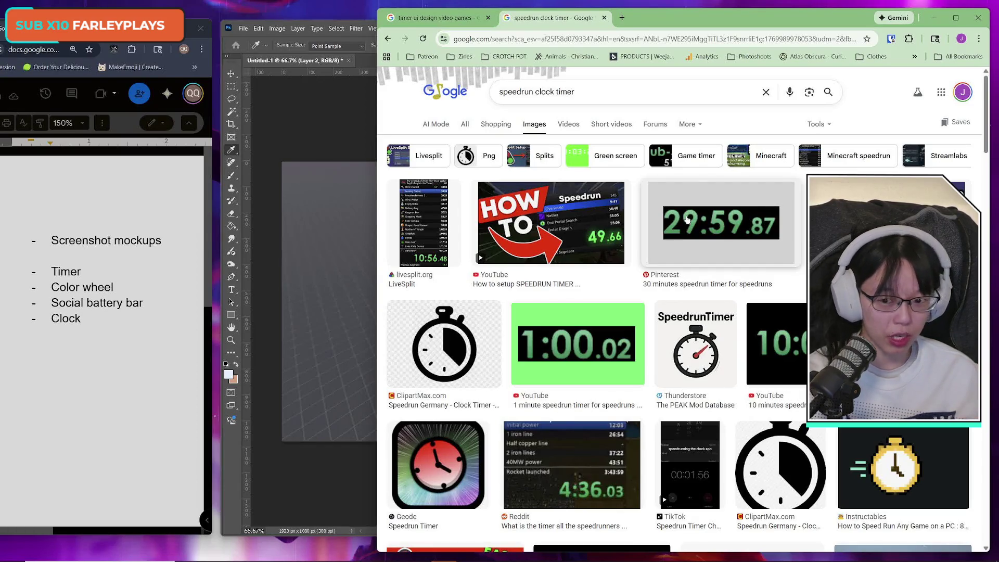
drag(84, 318, 52, 318)
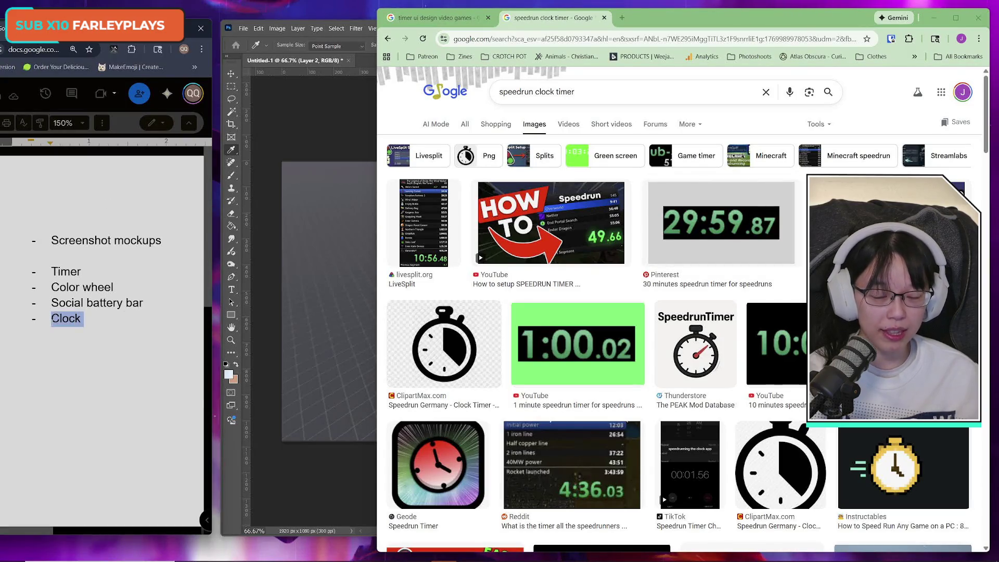
key(alt+Tab)
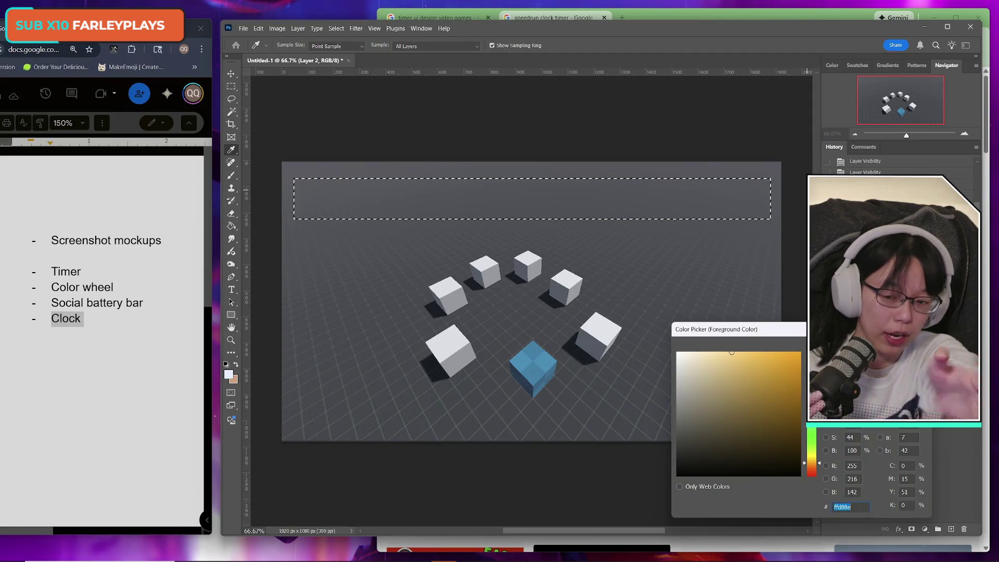
- Add a 'Screens' heading below Clock and start a '-' bullet under it
click(101, 325)
key(Return)
key(Return)
key(Return)
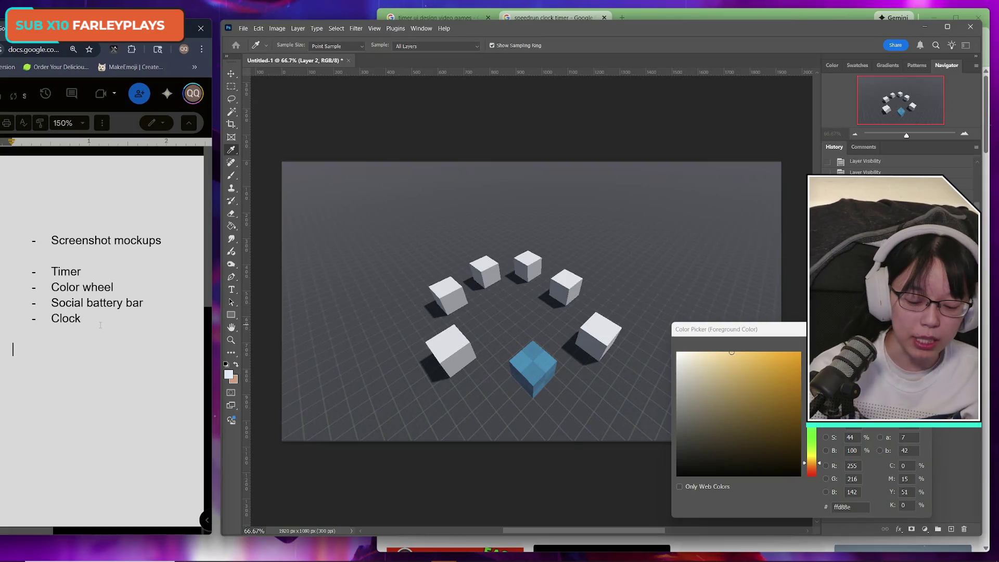
text(Scrdee)
key(BackSpace)
key(BackSpace)
key(BackSpace)
text(eens)
key(Return)
text(-)
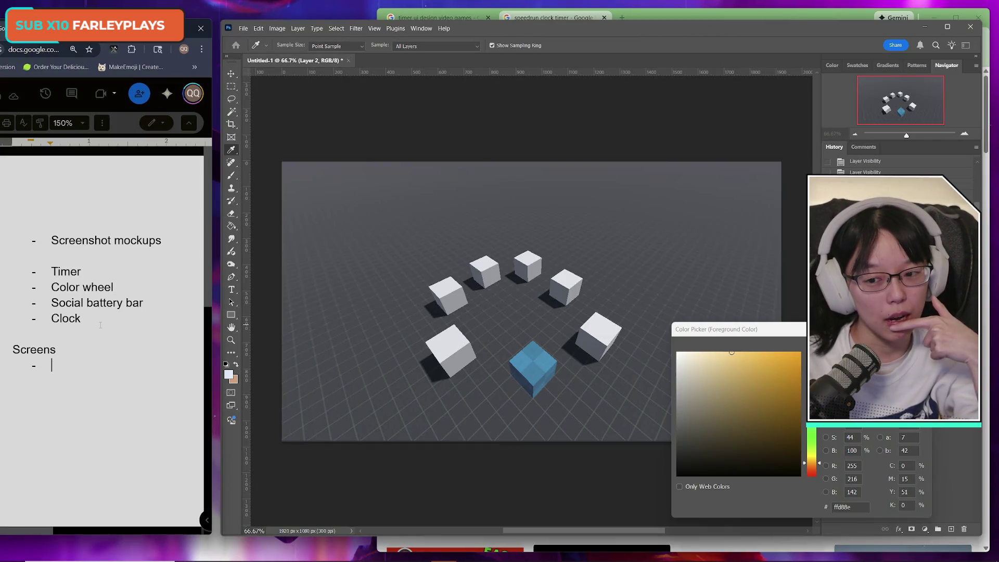
- Fill the first bullet with 'Overall party screen' and begin a new bullet
text(party sc)
key(BackSpace)
key(BackSpace)
key(BackSpace)
text(Overall party screen)
key(Return)
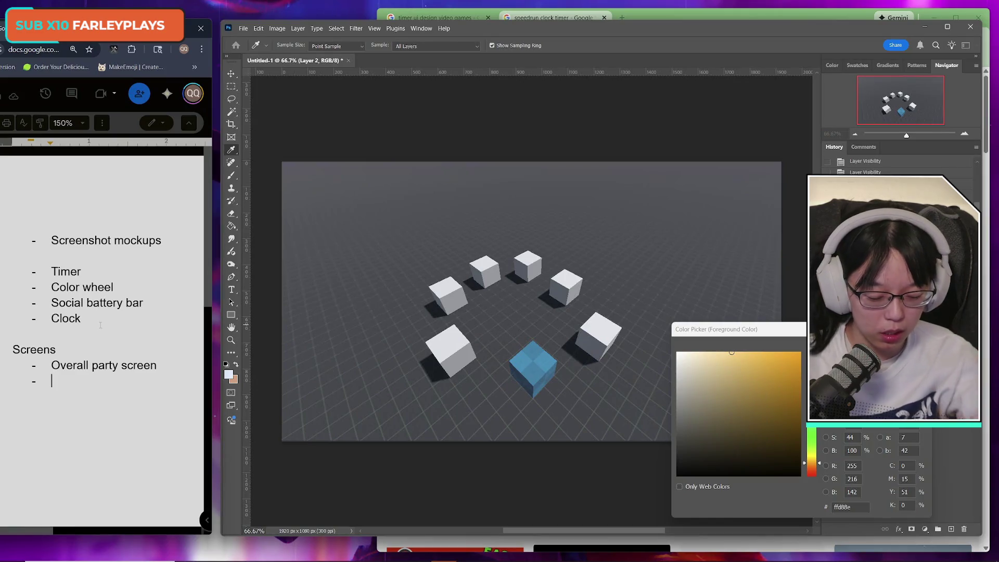
- Write 'Interaction screen' as the second bullet and start an empty one below
text(Individual g)
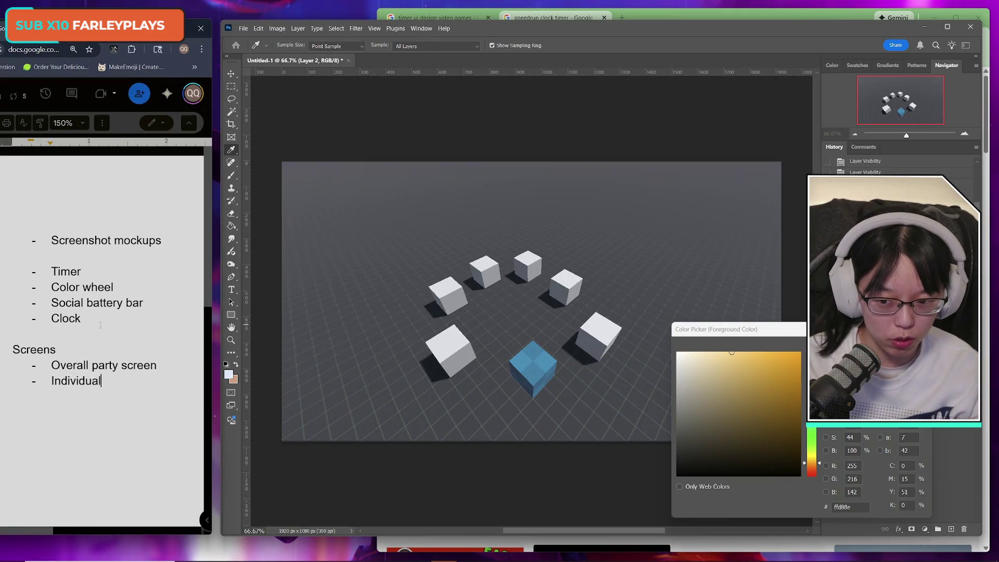
text(roup)
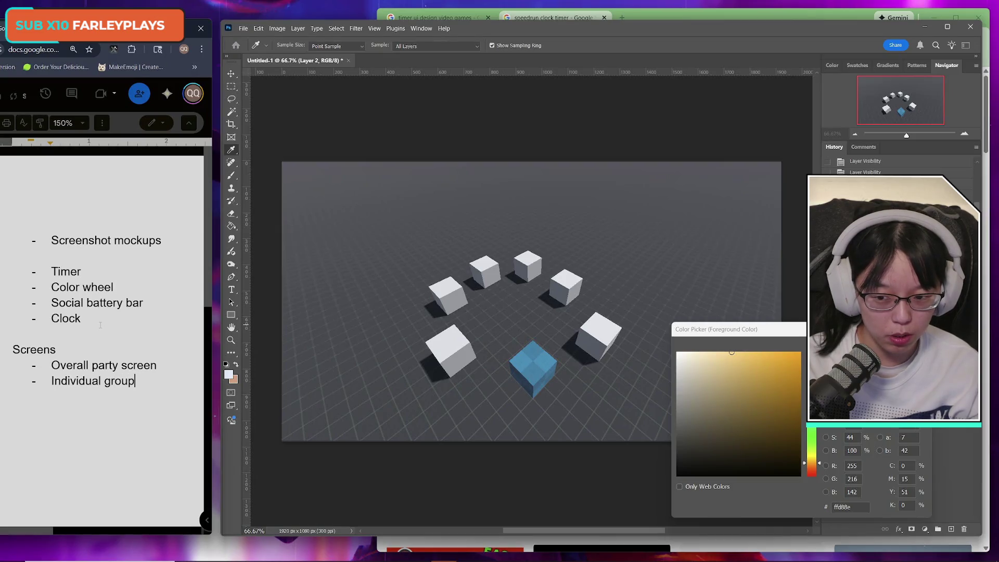
key(BackSpace)
key(BackSpace)
key(BackSpace)
key(BackSpace)
key(BackSpace)
text(Interaction screen)
key(Return)
key(BackSpace)
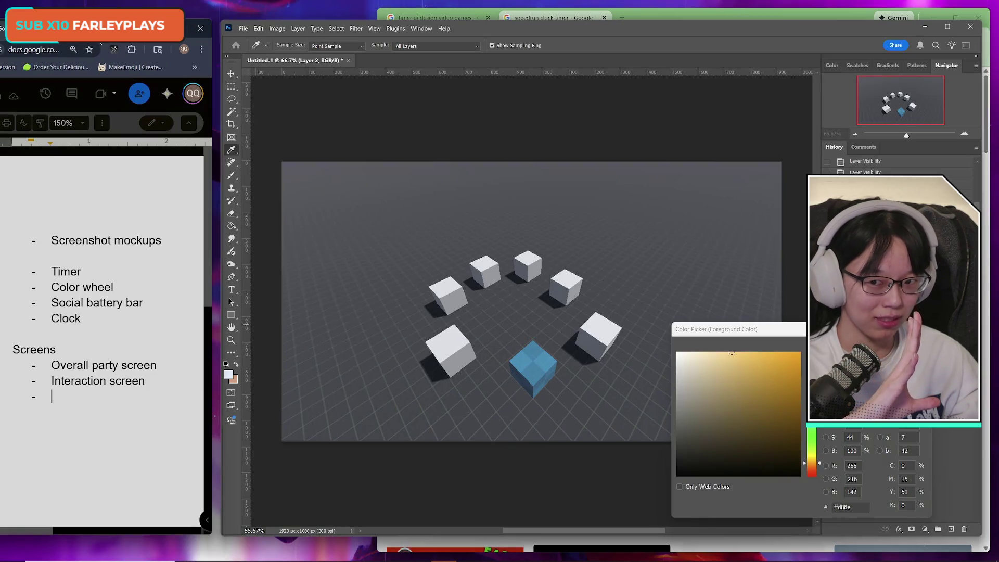
- Drag the Docs window's right edge wider so it covers the Photoshop mockup
drag(213, 212, 319, 212)
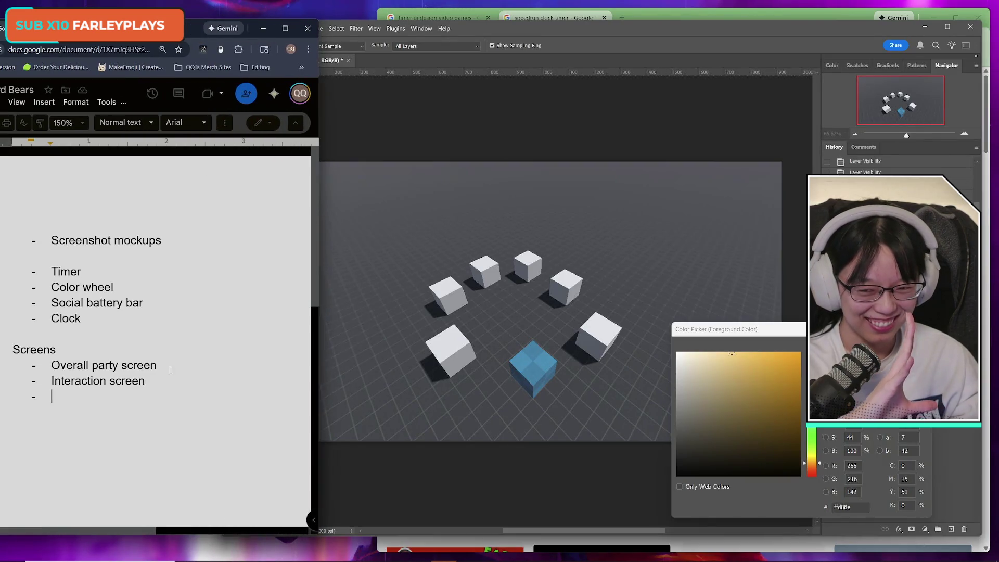
- Type 'Fail screen' on the empty bullet and start another bullet
double_click(92, 401)
click(82, 400)
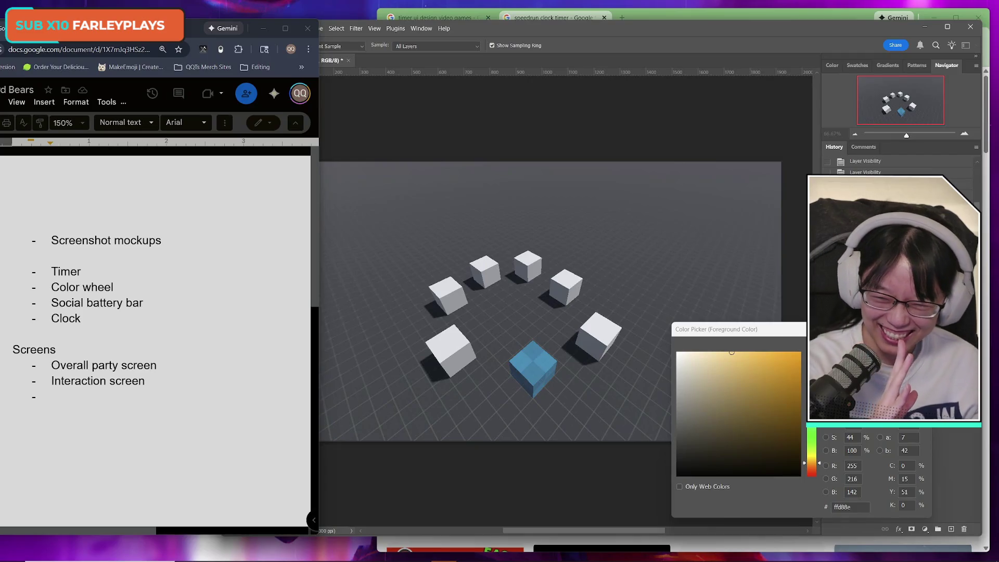
click(70, 392)
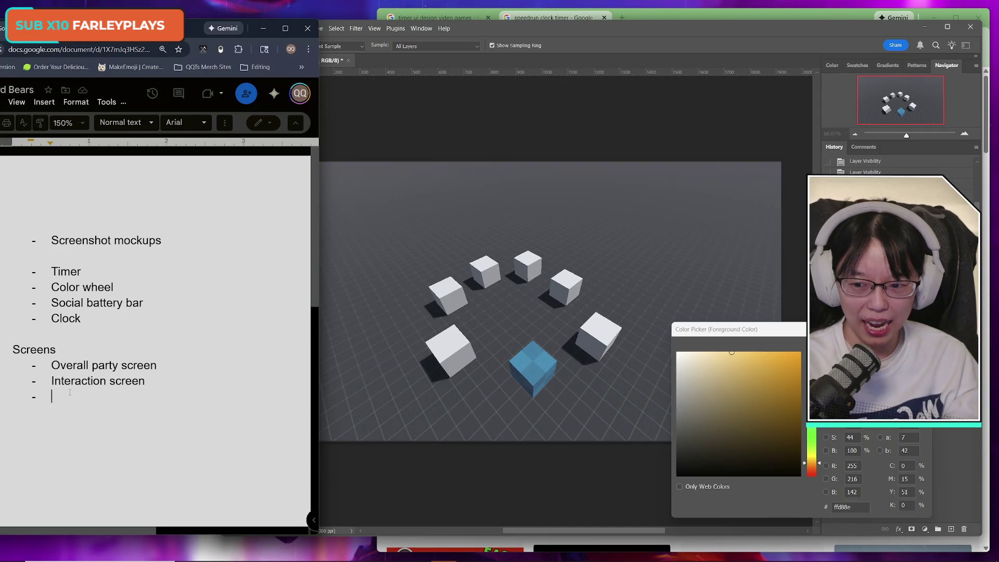
text(Fail )
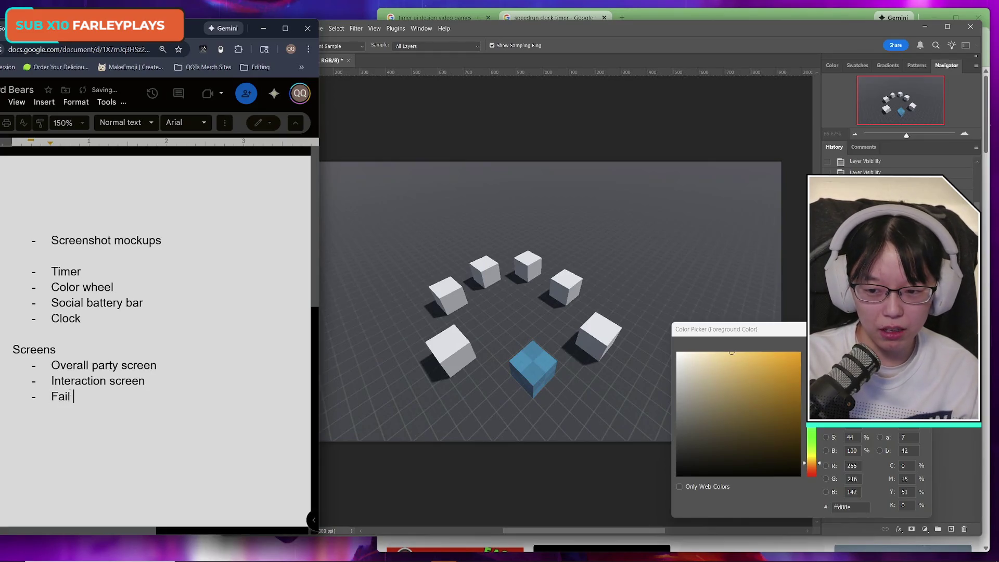
text(screen)
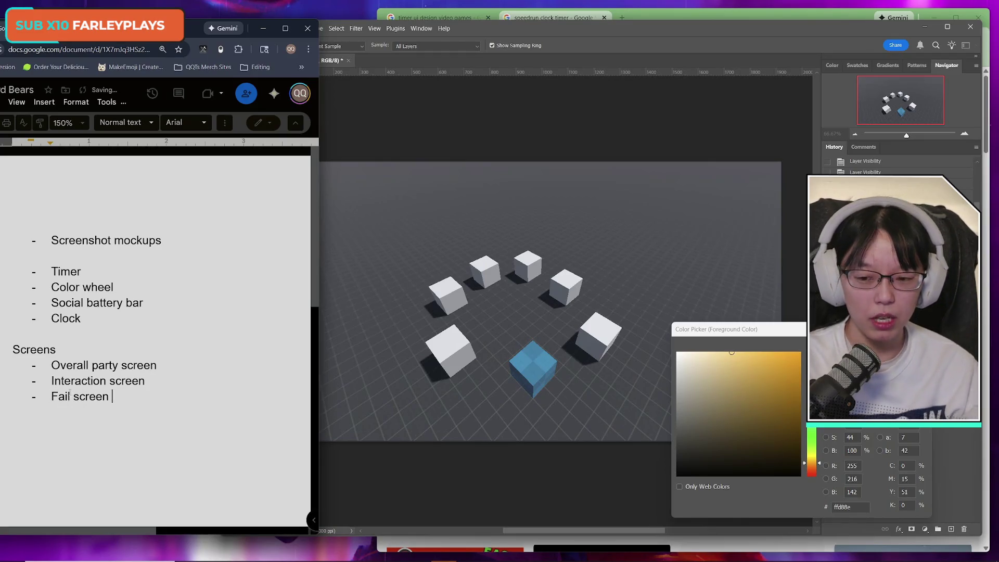
key(Return)
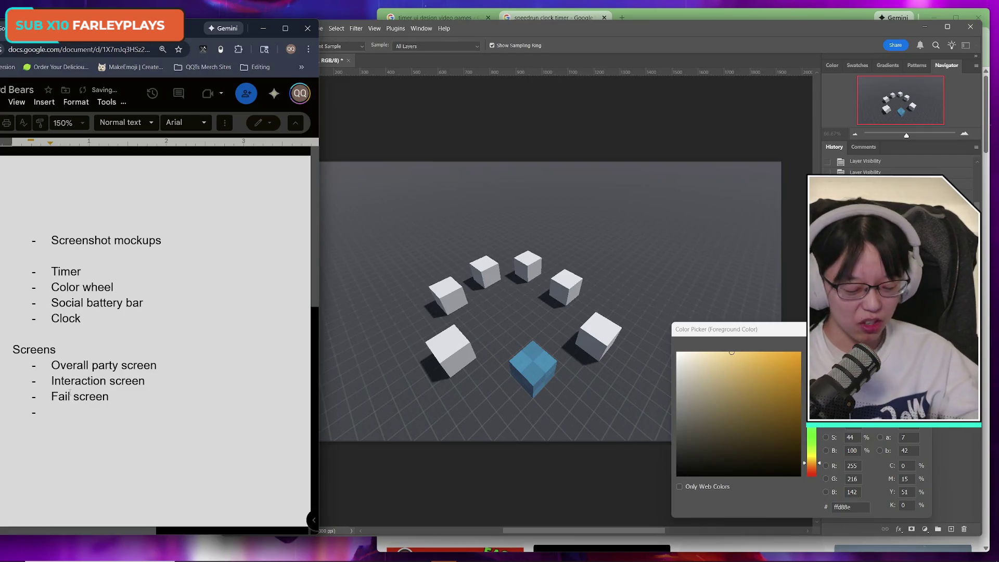
- Add 'Success screen' and 'Main menu' bullets, then nudge the colour picker dialog left
text(Success Scree)
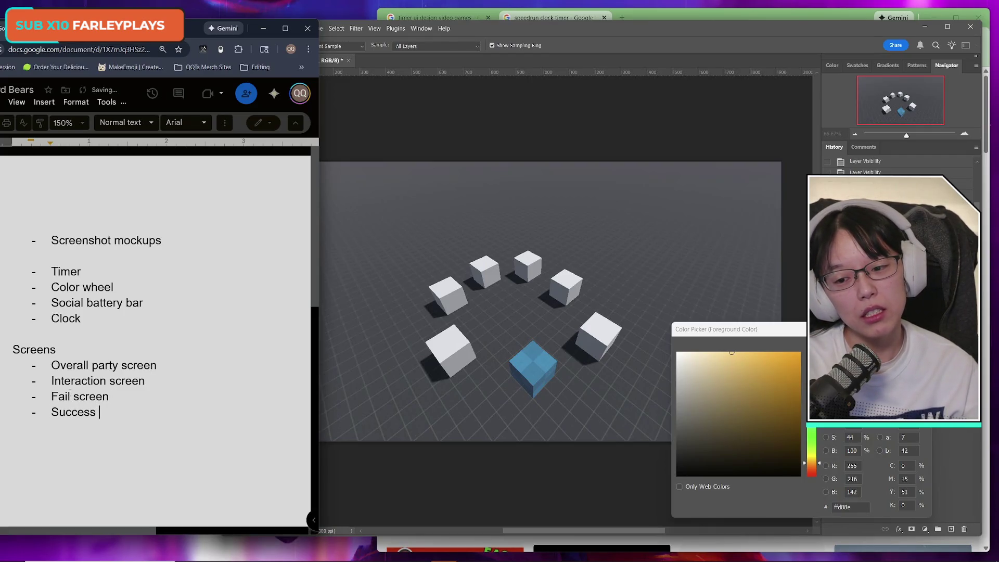
key(BackSpace)
key(BackSpace)
key(BackSpace)
text(screen)
key(Return)
text(MainM)
key(BackSpace)
text(menu)
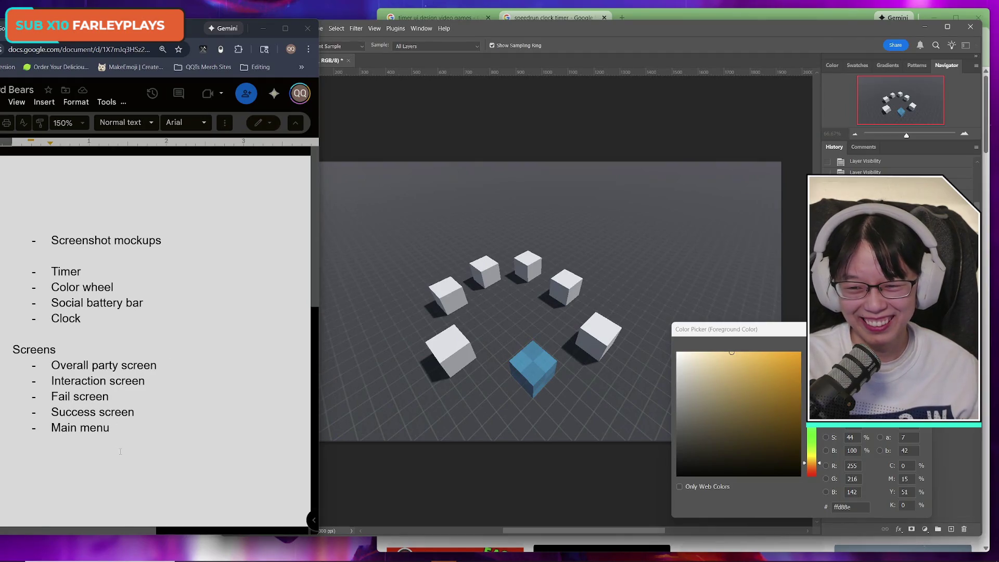
mouse_move(849, 329)
mouse_down()
mouse_move(737, 330)
mouse_move(837, 327)
mouse_up()
- Move the colour picker back and insert two blank lines below the Screens heading
click(142, 451)
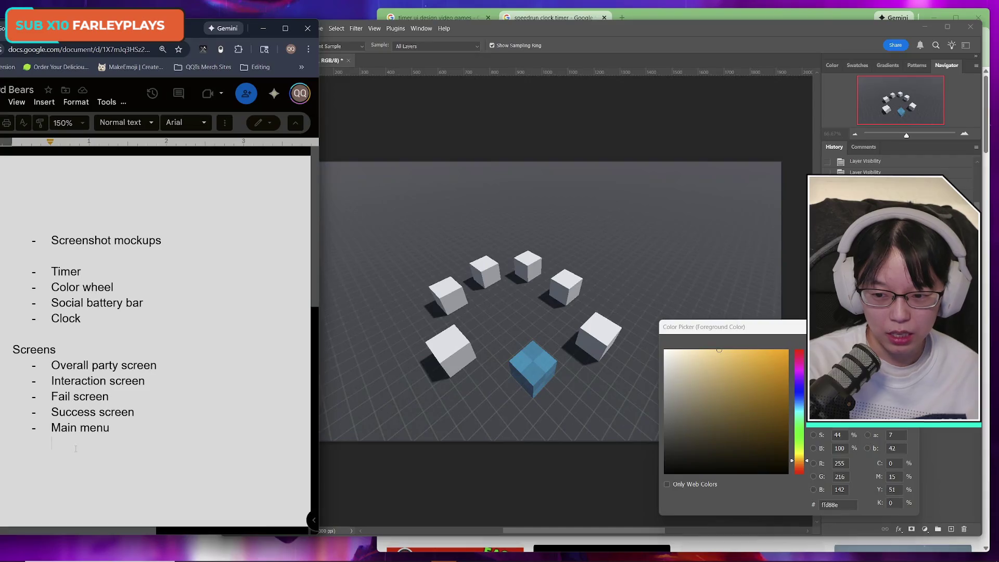
click(67, 350)
key(Return)
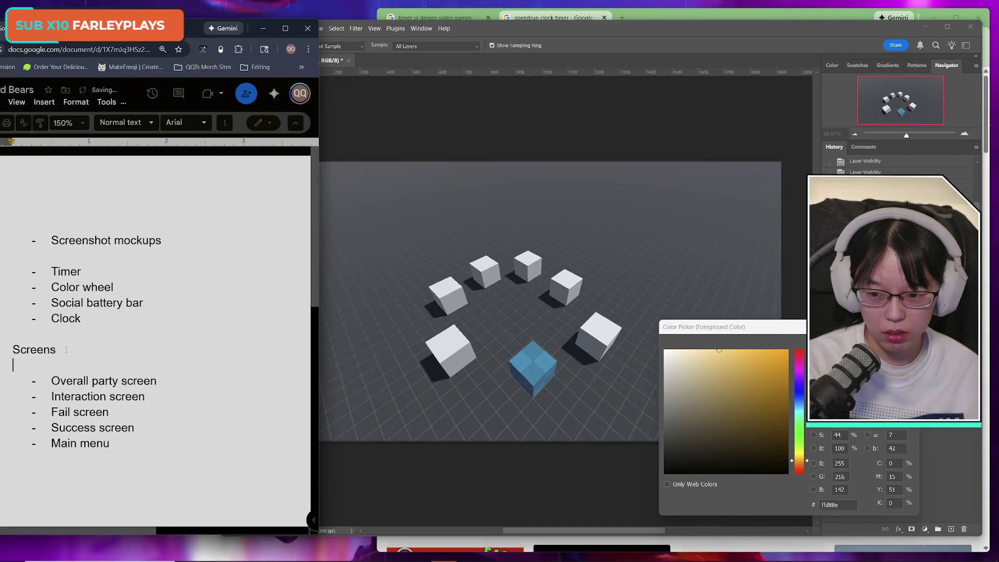
key(Return)
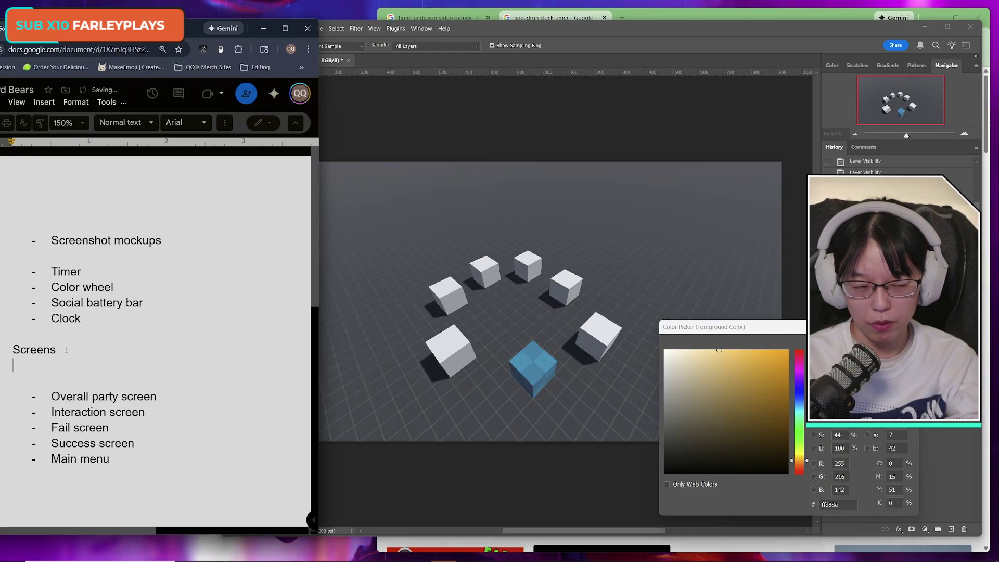
- Type the flow line '(main menu > intro >' and recentre the document window
text((main )
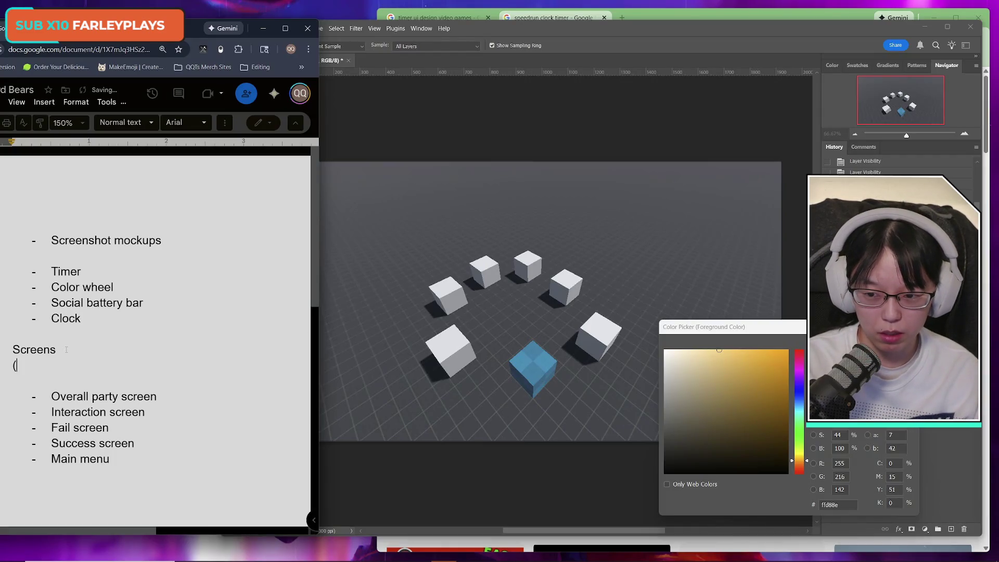
text(menu > )
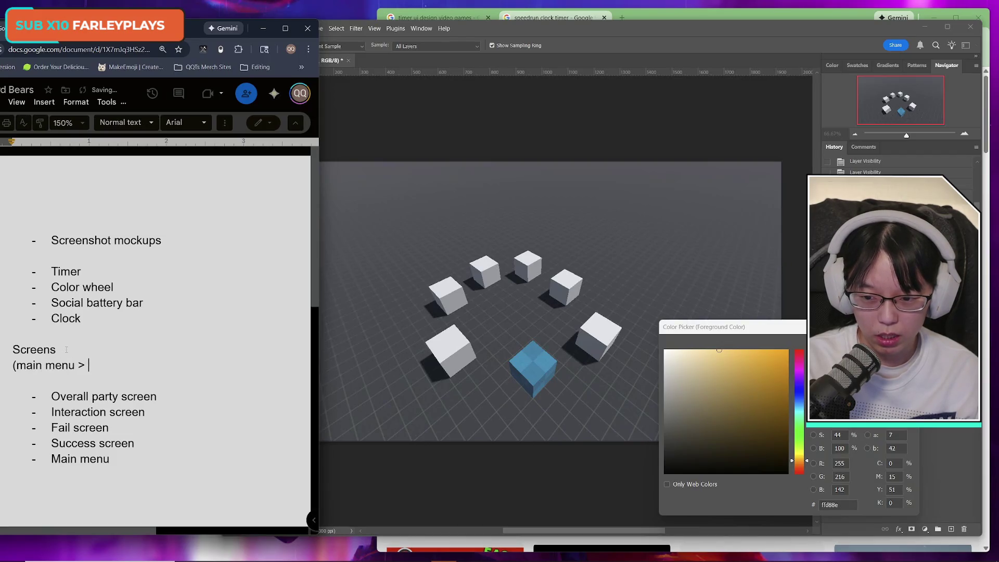
text(over)
key(BackSpace)
key(BackSpace)
key(BackSpace)
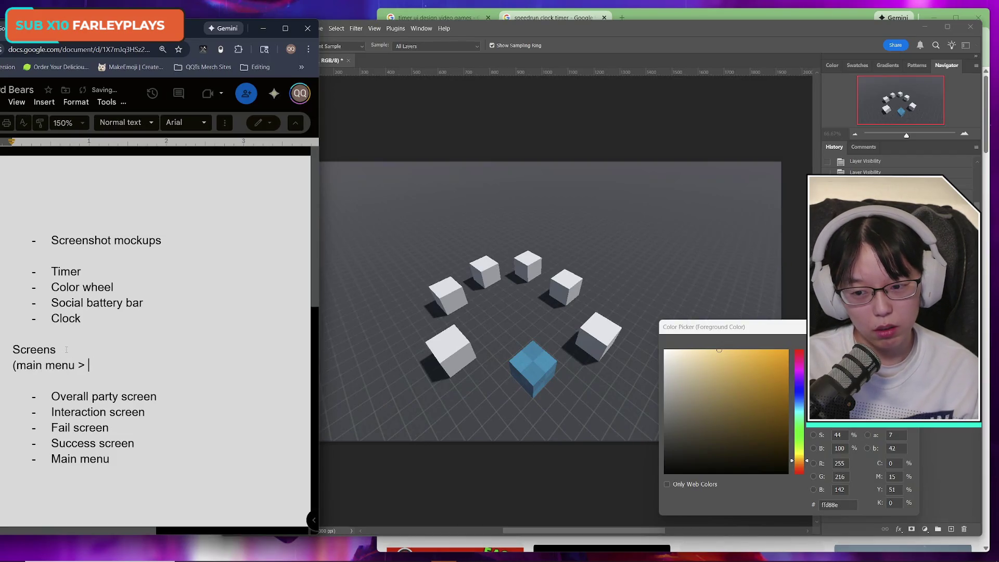
text(Intro)
key(BackSpace)
key(BackSpace)
key(BackSpace)
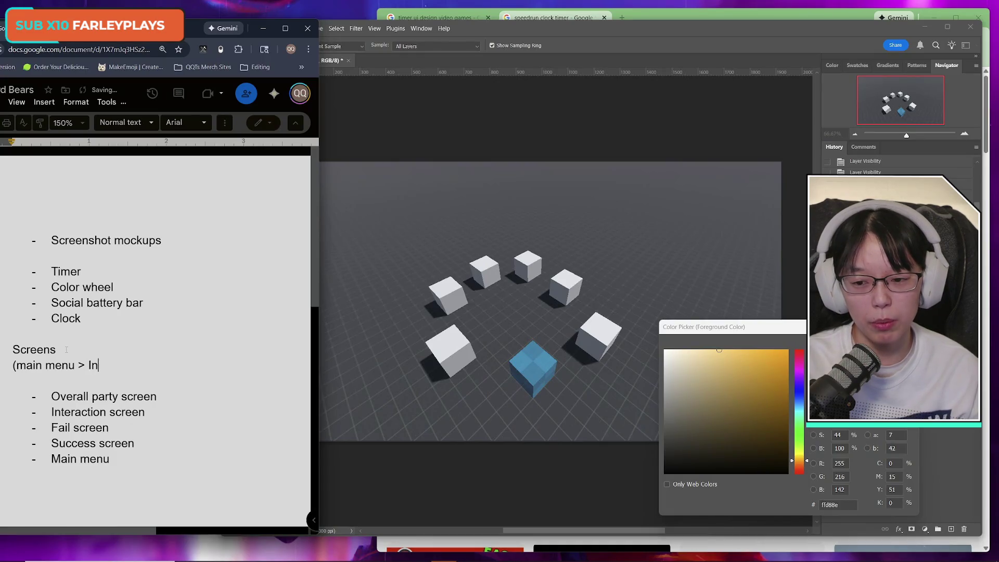
key(BackSpace)
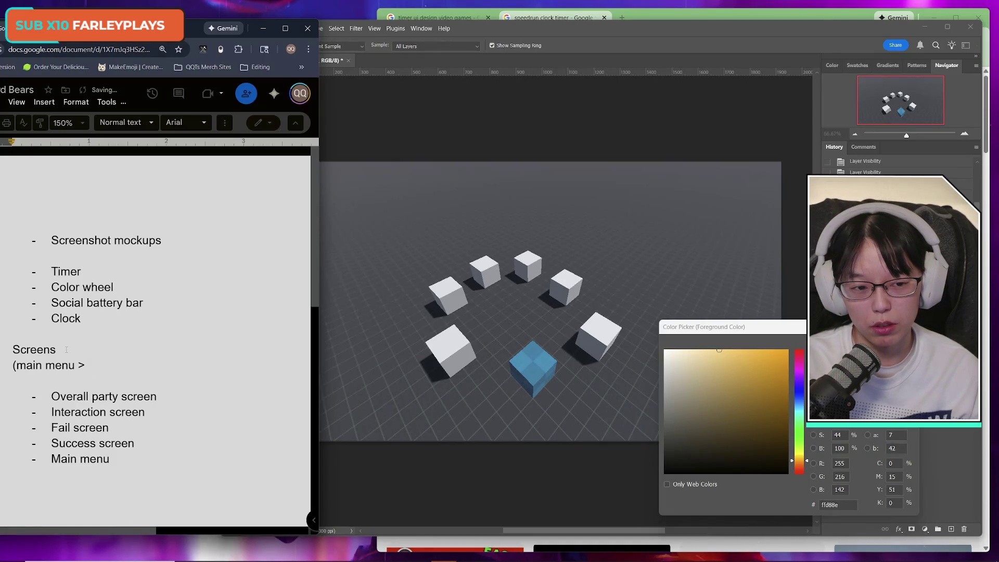
text(intro >)
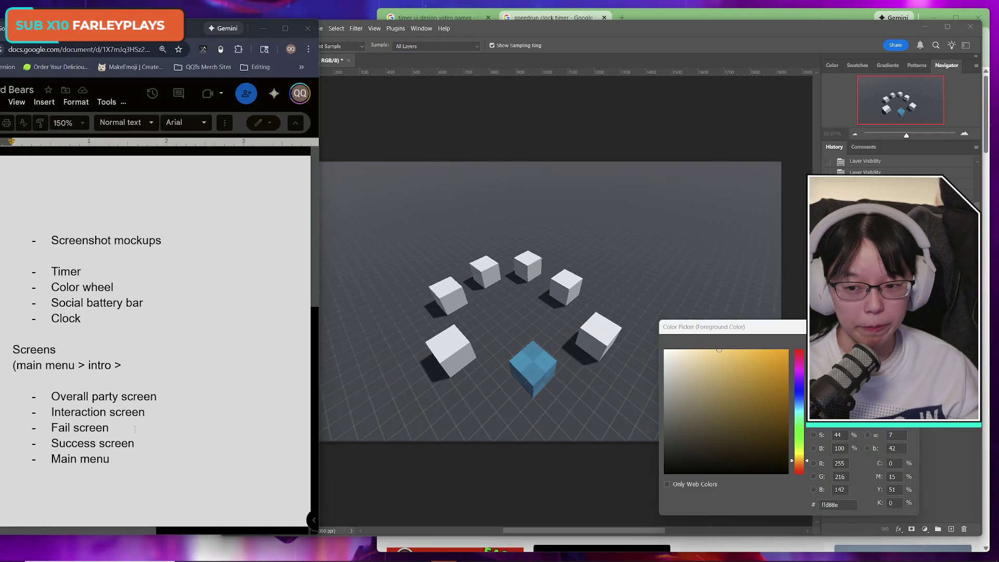
click(214, 38)
drag(214, 38, 417, 42)
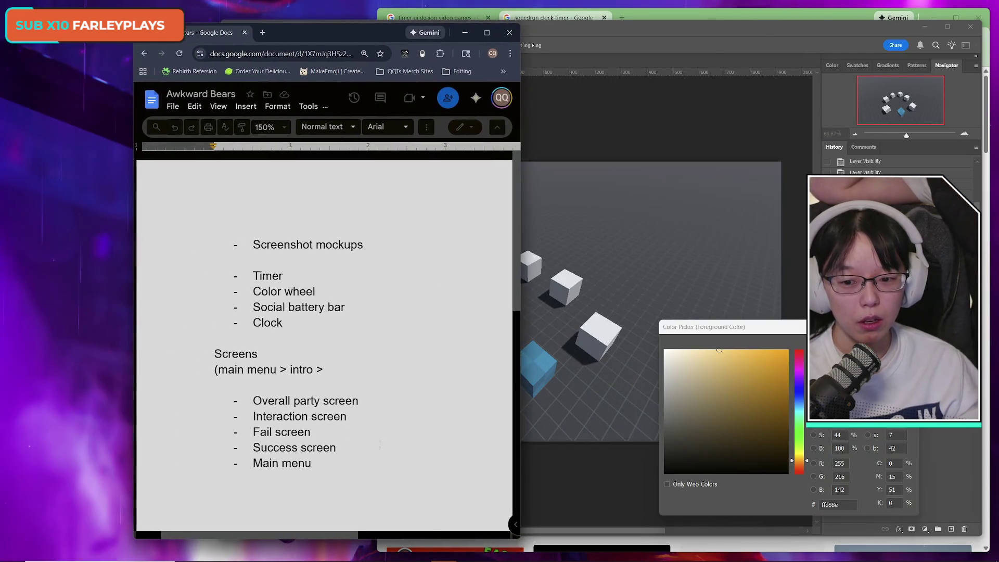
- Add a 'Tutorial (level 1)' line below Main menu
double_click(431, 542)
double_click(304, 354)
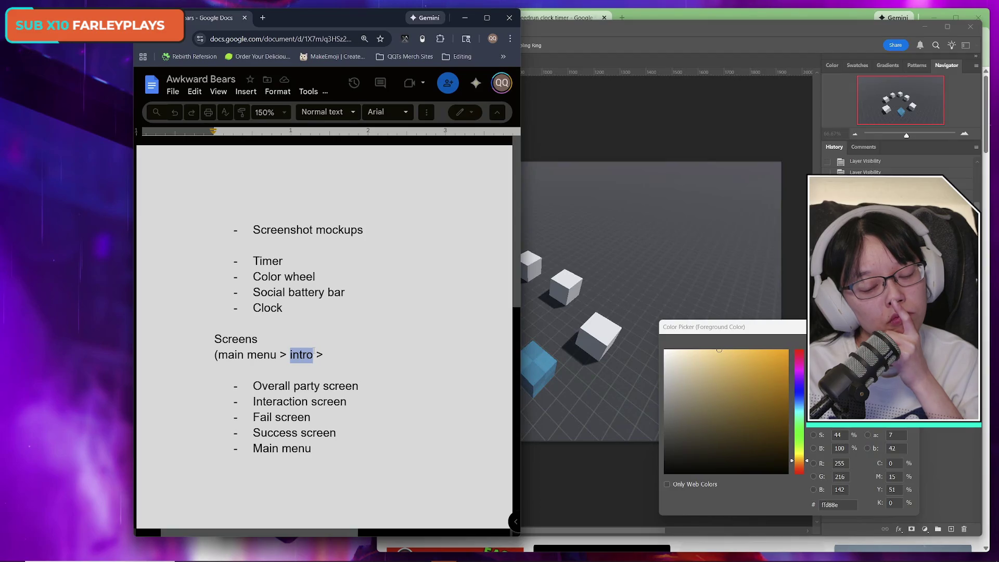
click(336, 466)
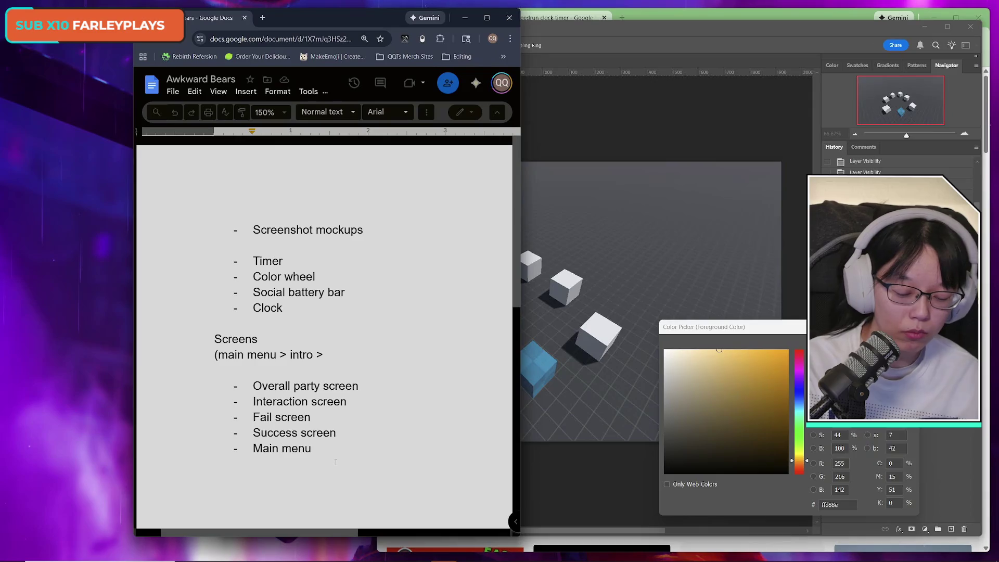
key(Return)
text(Tutorial)
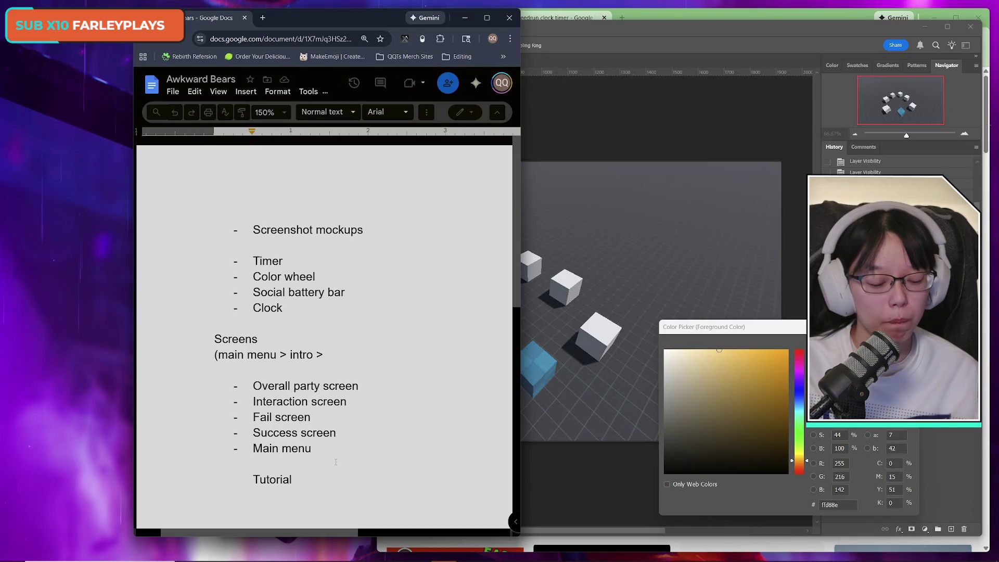
text((skip))
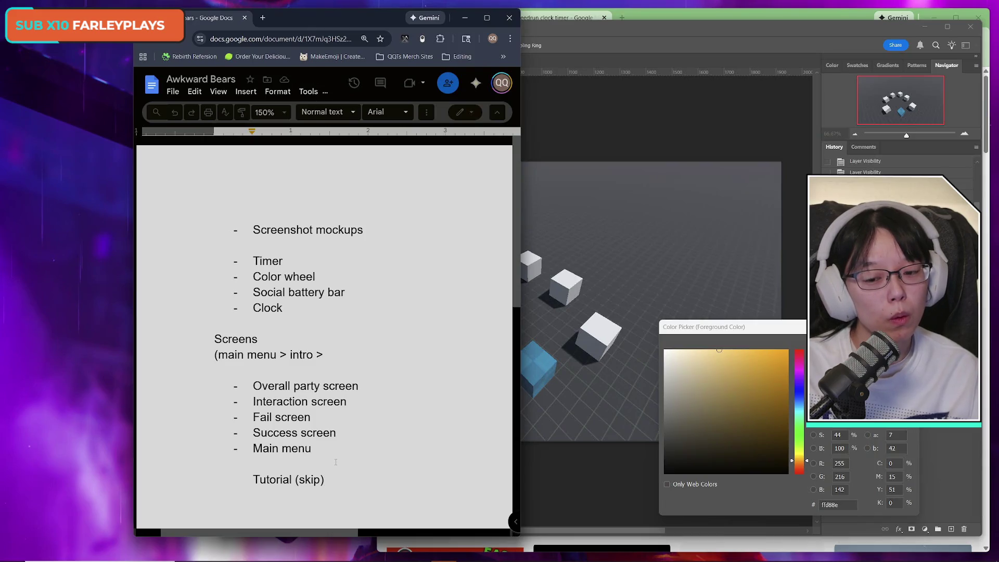
key(BackSpace)
key(BackSpace)
key(BackSpace)
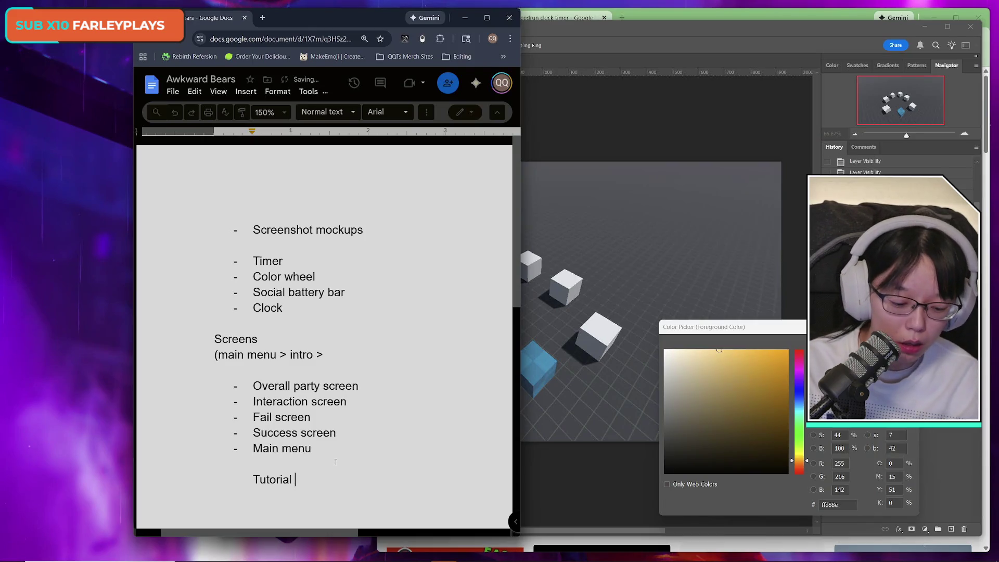
text((level 1))
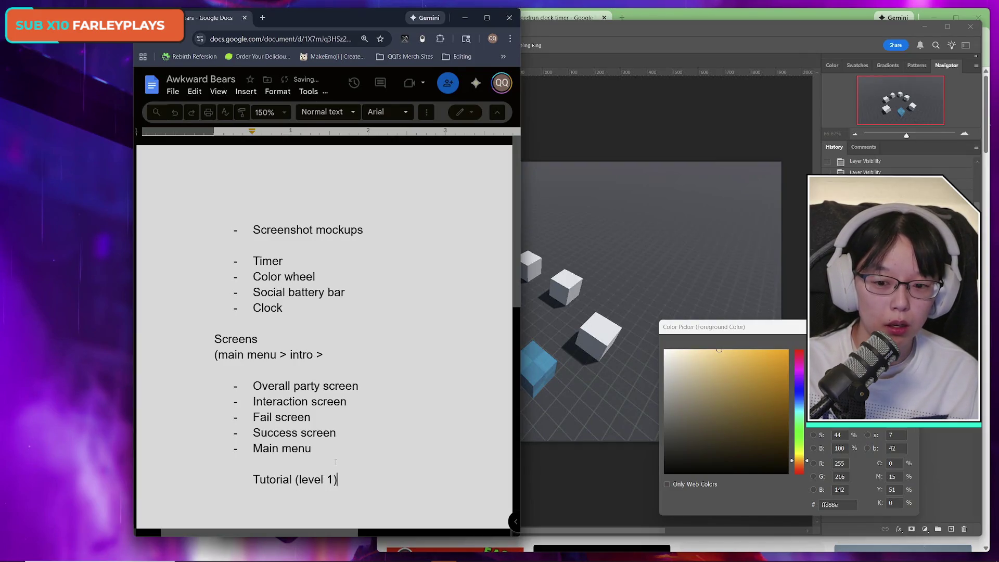
- Add a '> slower > prompts and instructions' line under Tutorial (level 1)
key(Return)
key(BackSpace)
key(BackSpace)
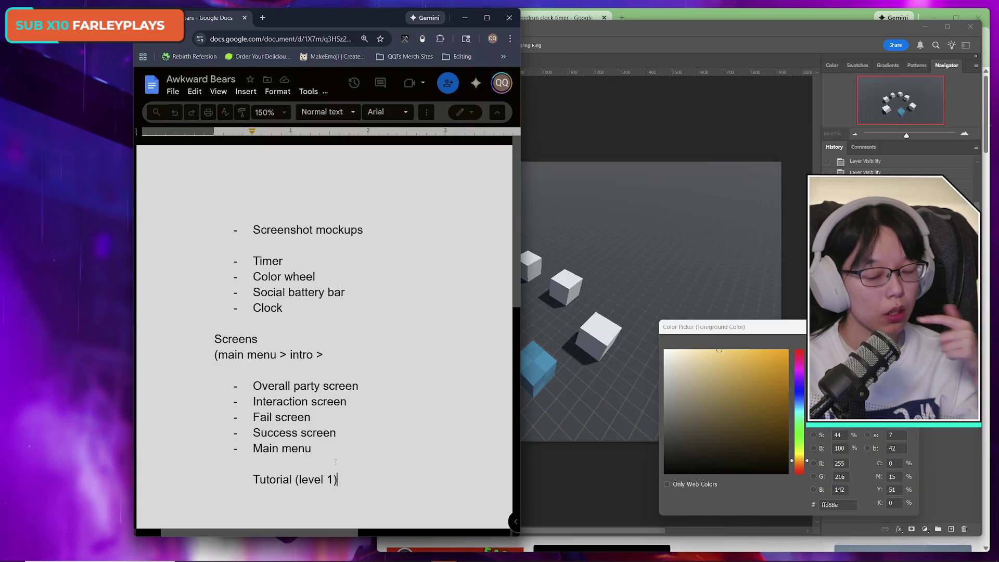
key(Return)
key(Tab)
key(BackSpace)
text(>)
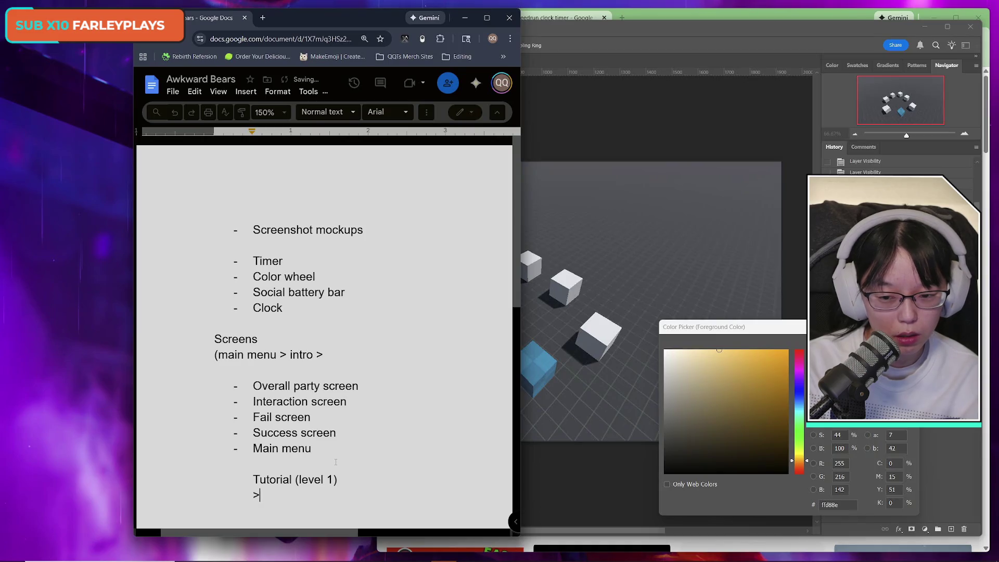
text( slower )
text(> prompts a)
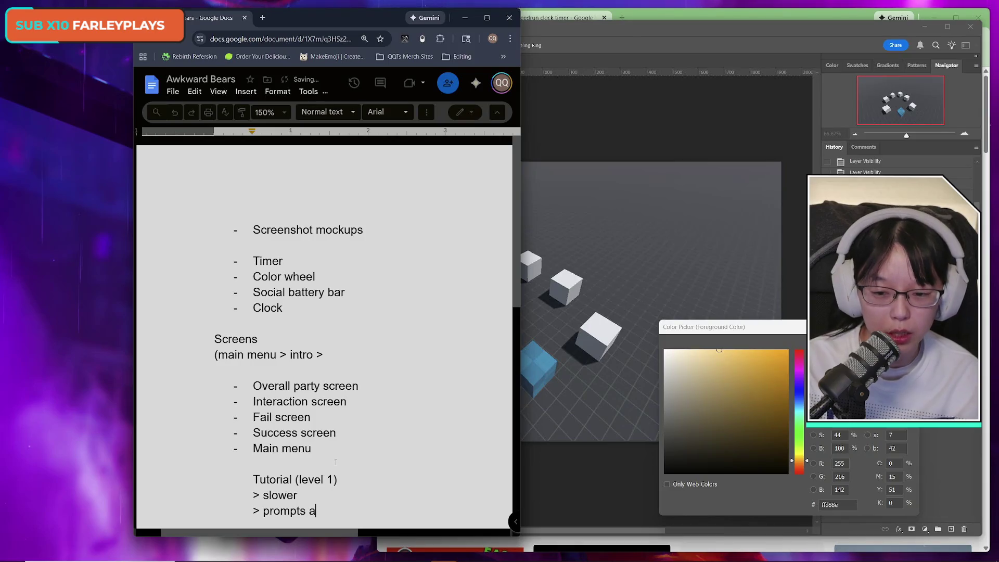
text(nd)
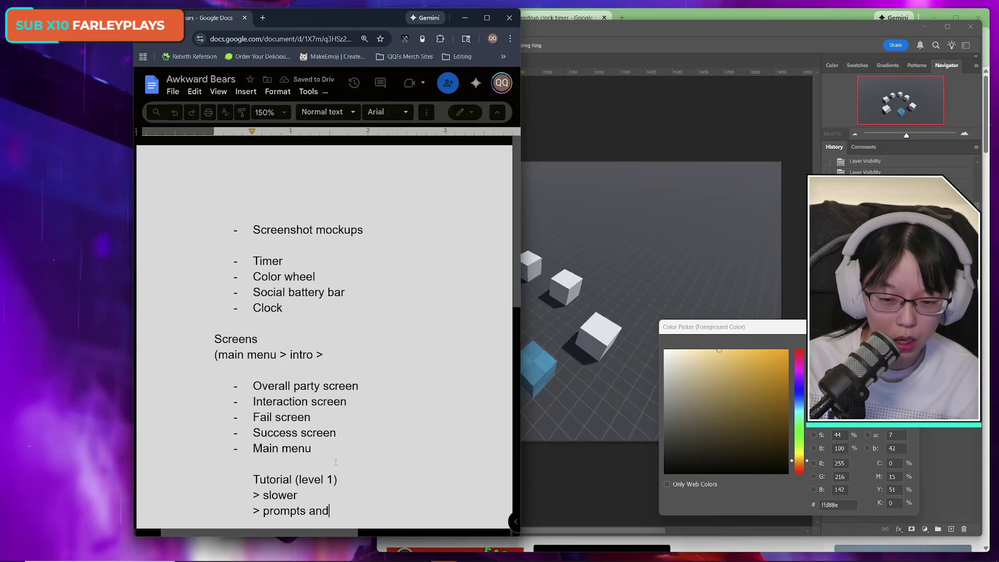
text( instructions)
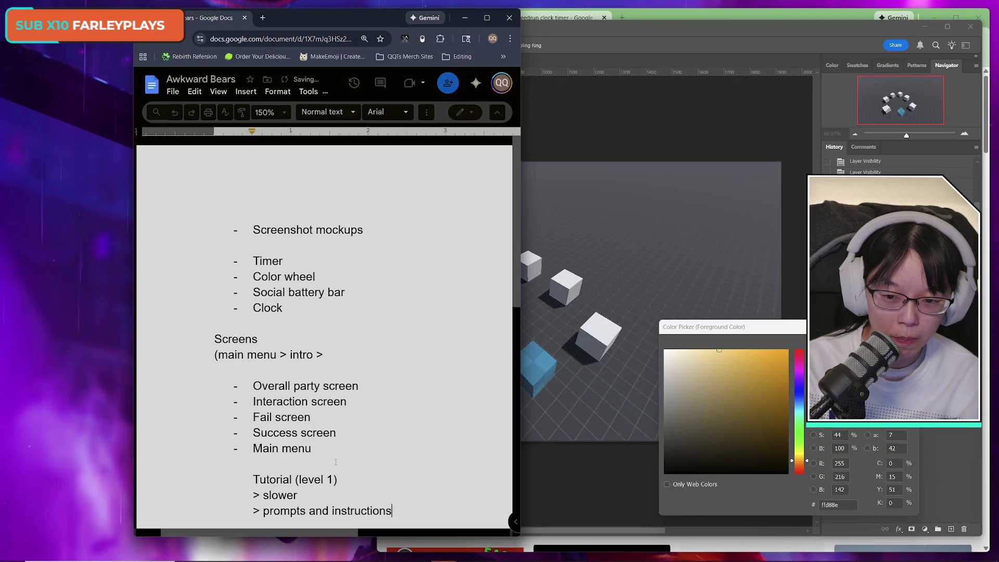
scroll(429, 441, down, 1)
scroll(429, 442, down, 3)
scroll(430, 443, up, 1)
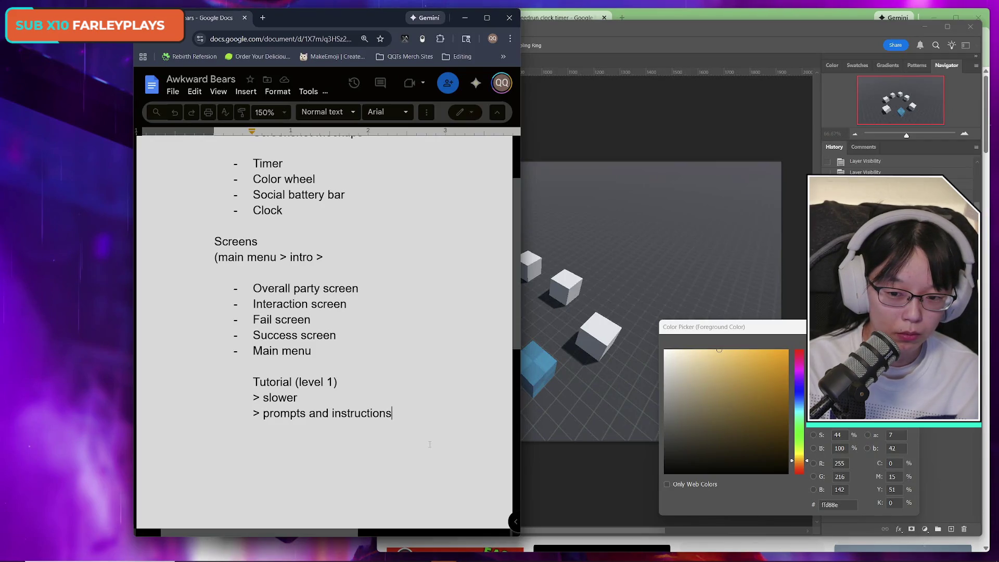
- Add a '> 1v1 interaction' line and start a fresh line after it
key(Return)
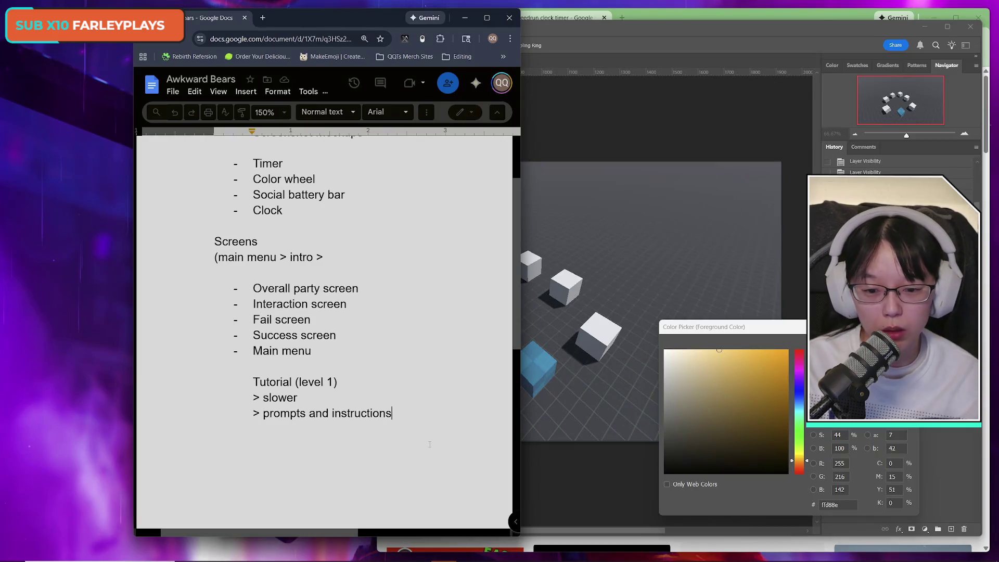
text(> one)
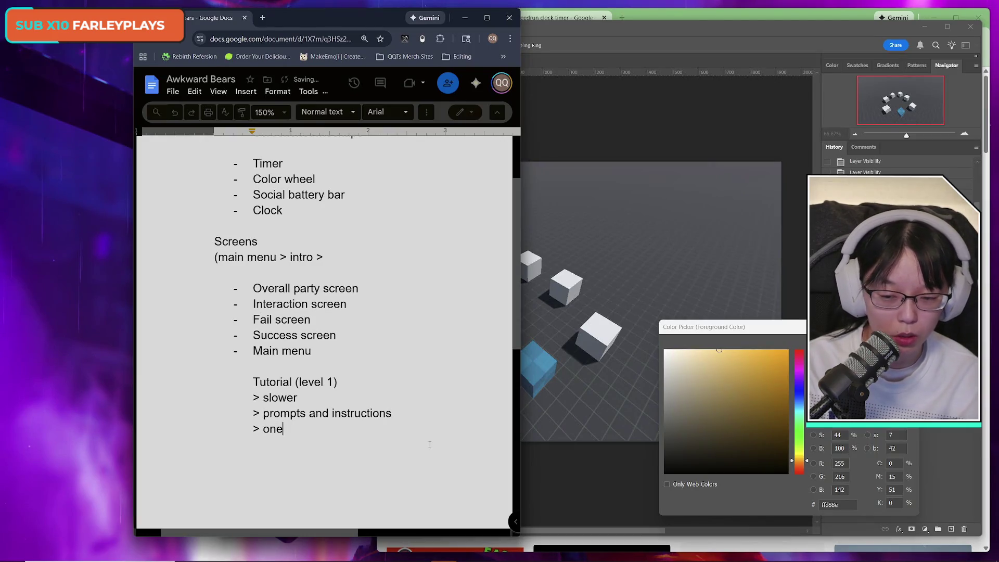
key(BackSpace)
key(BackSpace)
key(BackSpace)
text(1v1)
key(Return)
key(BackSpace)
key(BackSpace)
text(interaction)
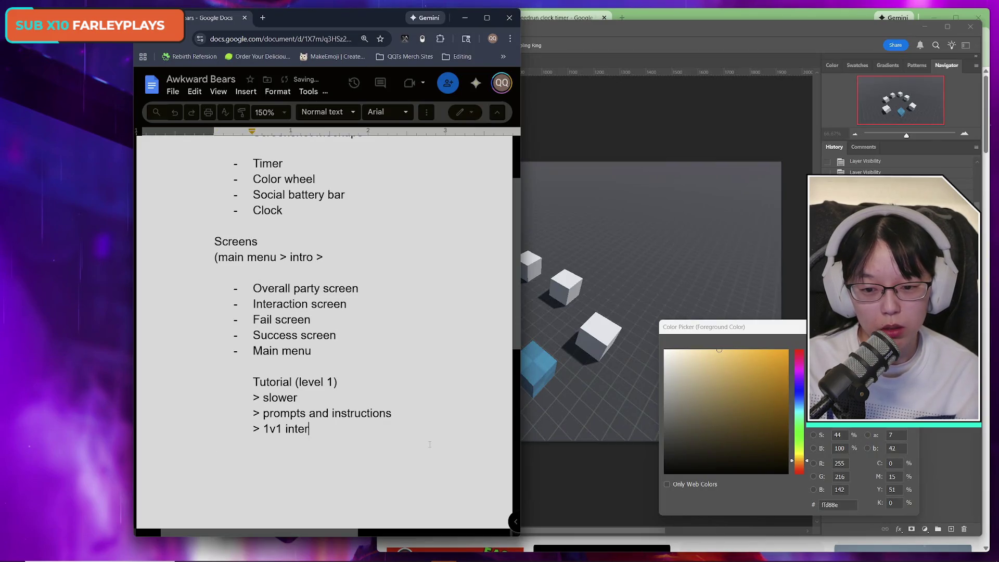
key(Return)
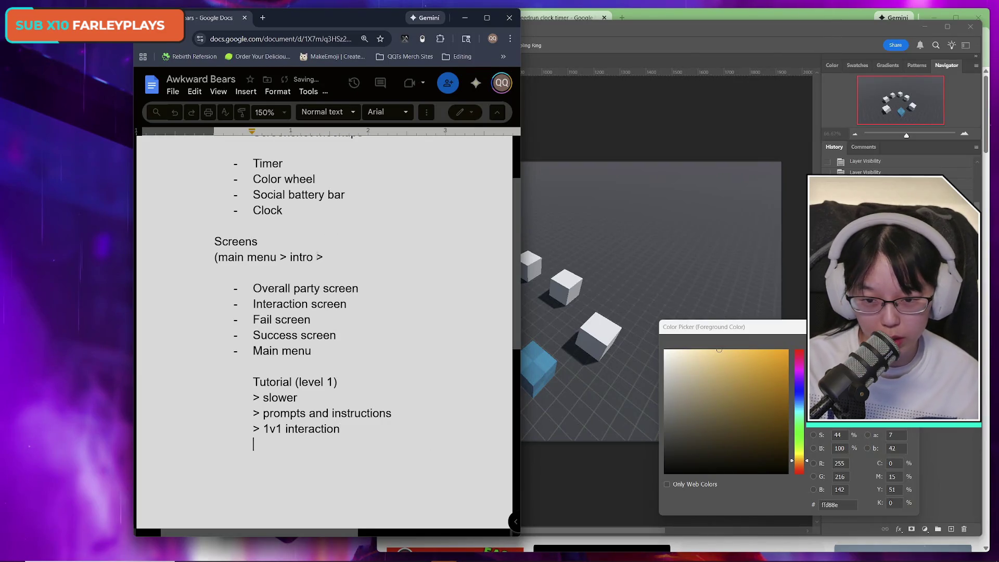
double_click(292, 257)
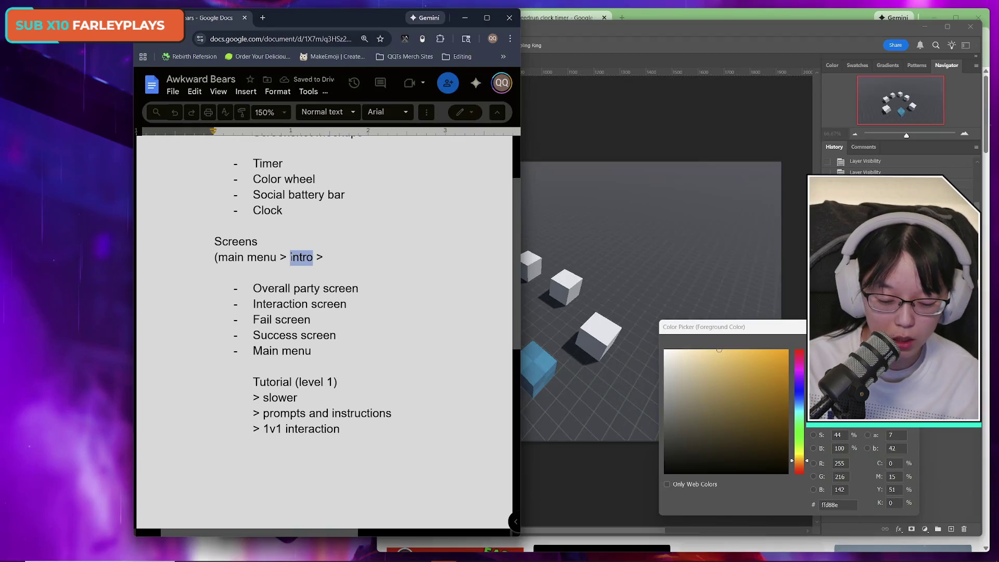
- Replace 'intro' with 'tutorial' and extend the flow with 'overall party screen > interaction screen > fail/success'
text(tutorial)
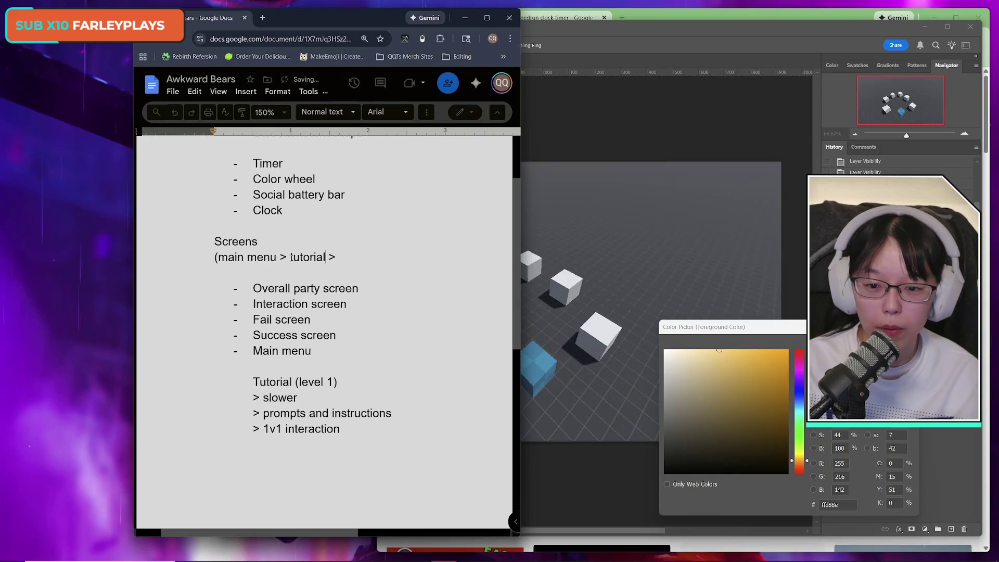
key(BackSpace)
key(BackSpace)
key(BackSpace)
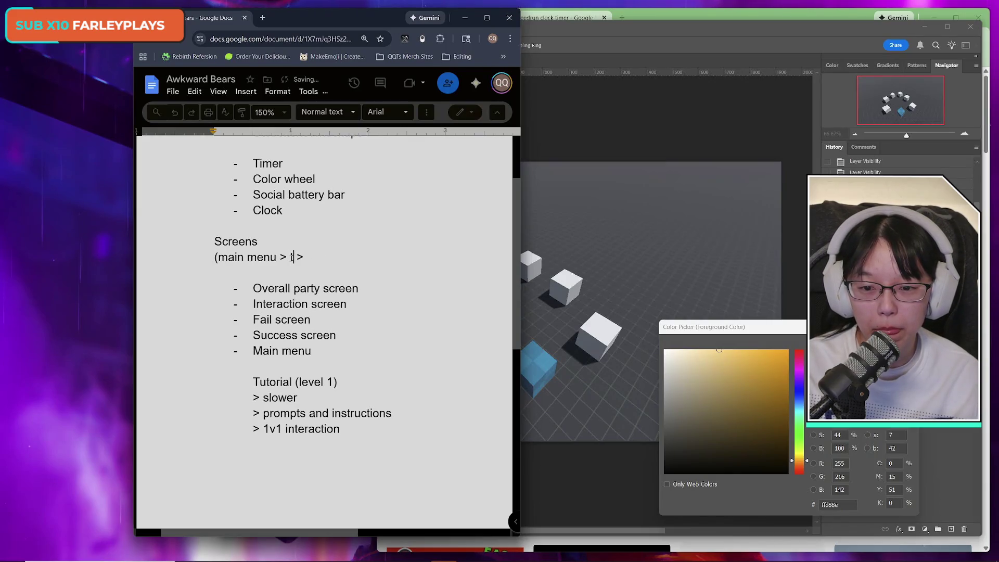
text(tutorial)
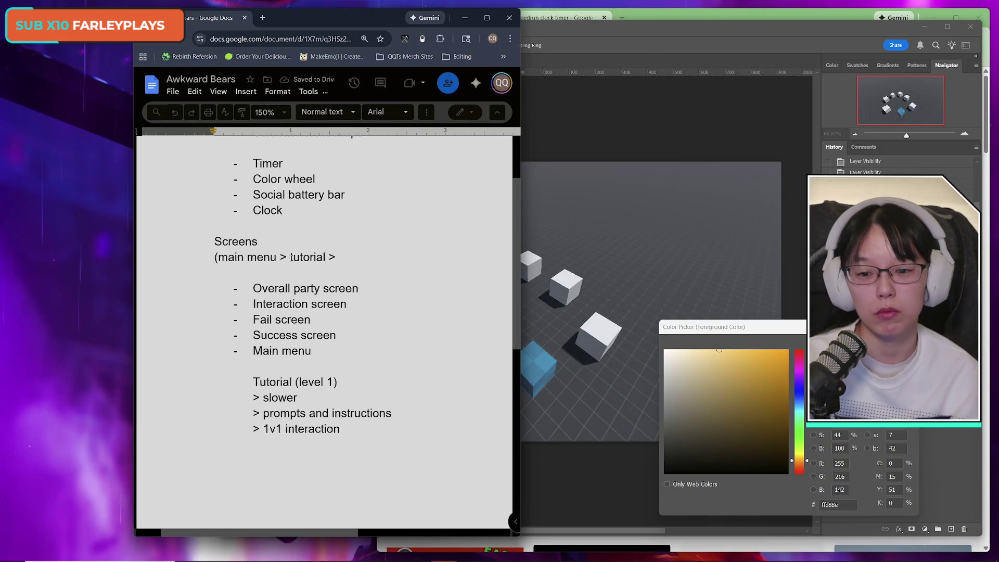
click(355, 259)
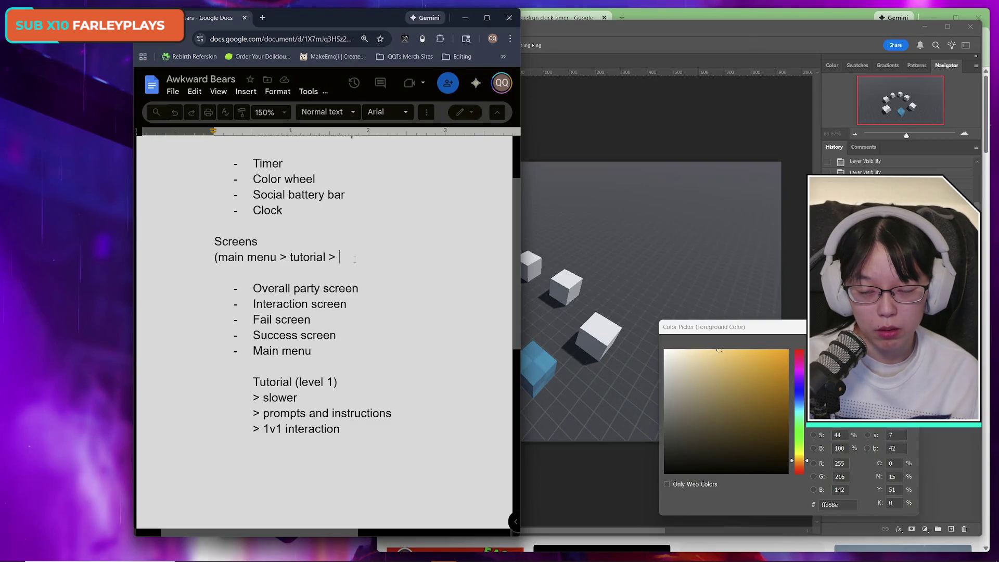
text(overall party sc)
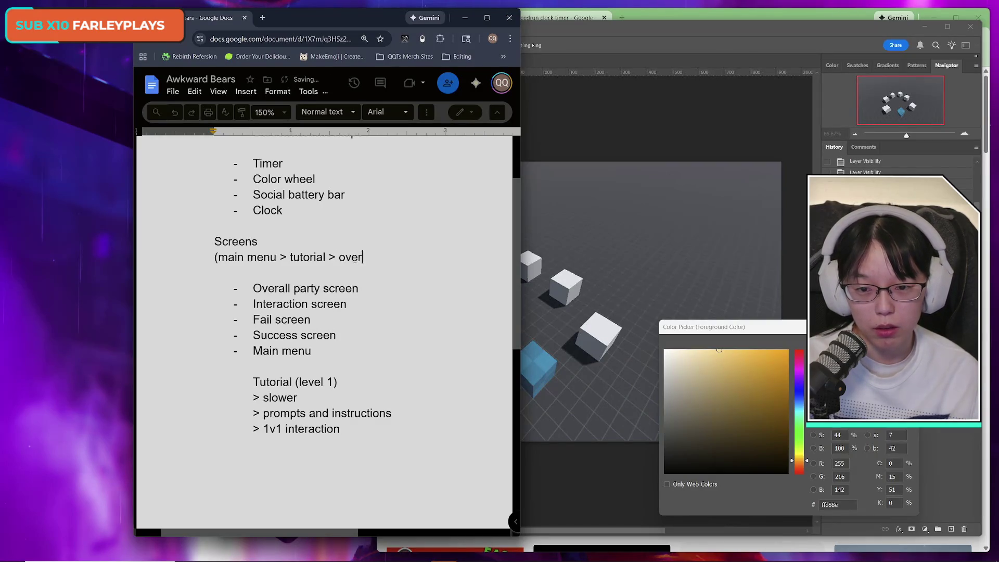
text(reen > int)
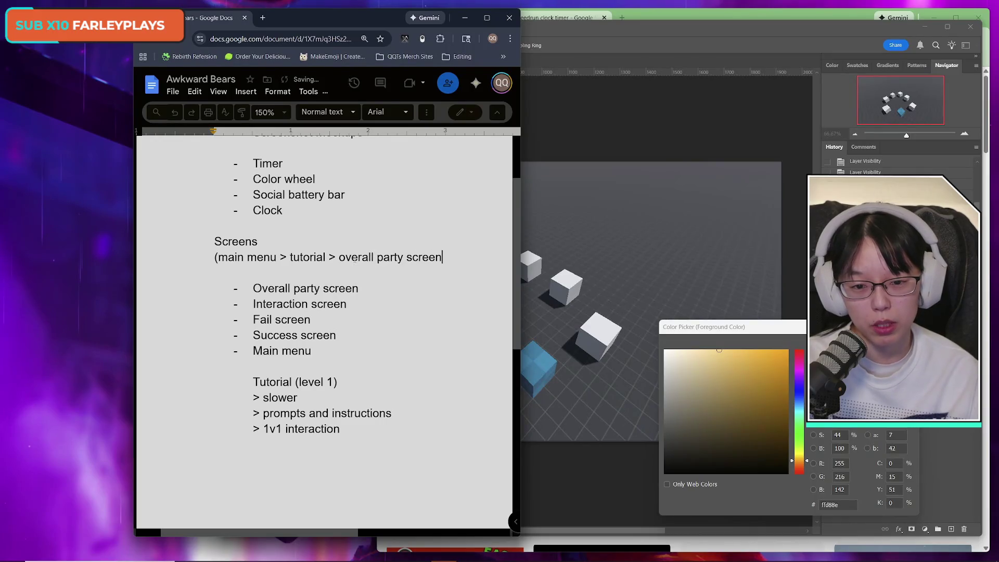
text(eract)
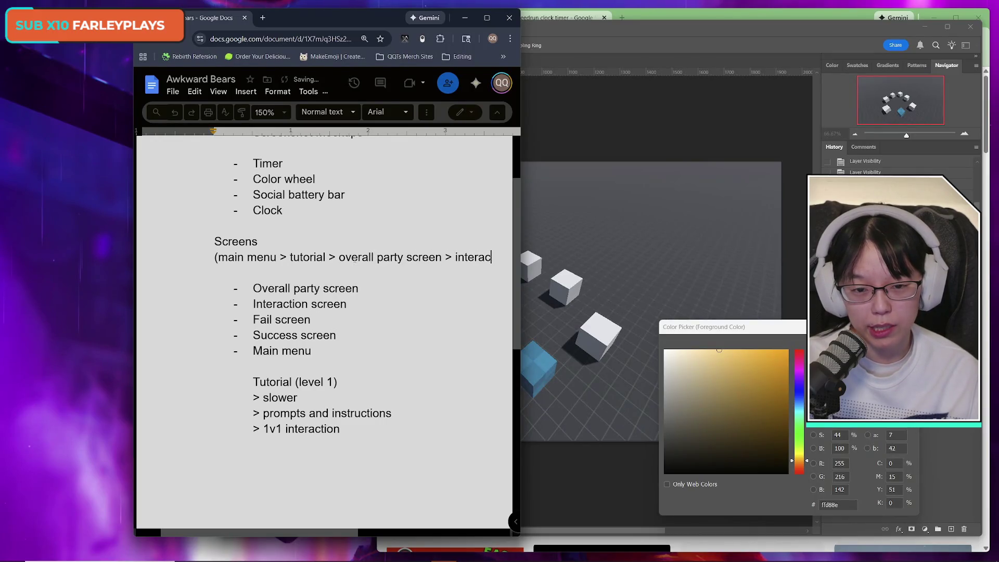
text(ion screen)
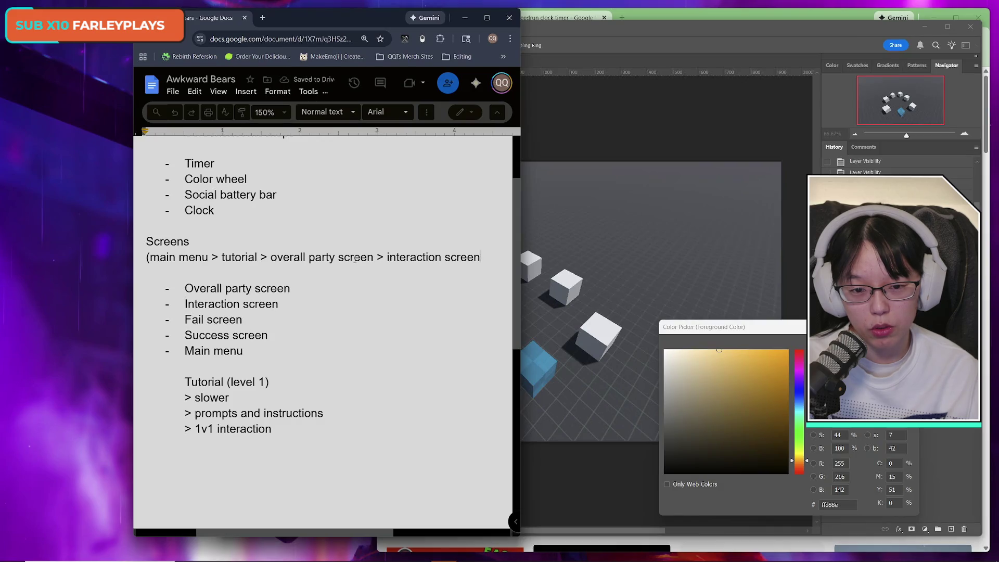
text(>)
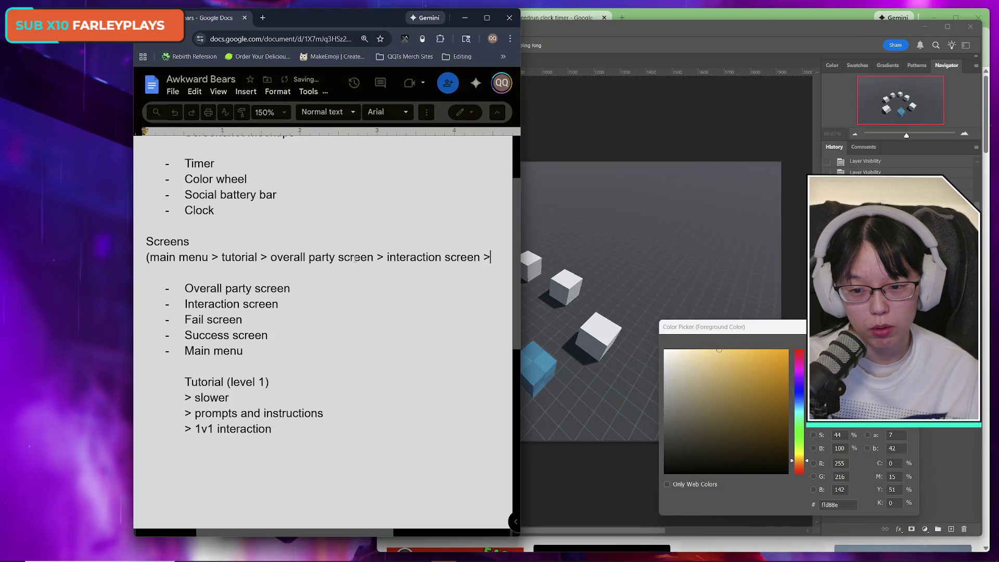
text( fail/c)
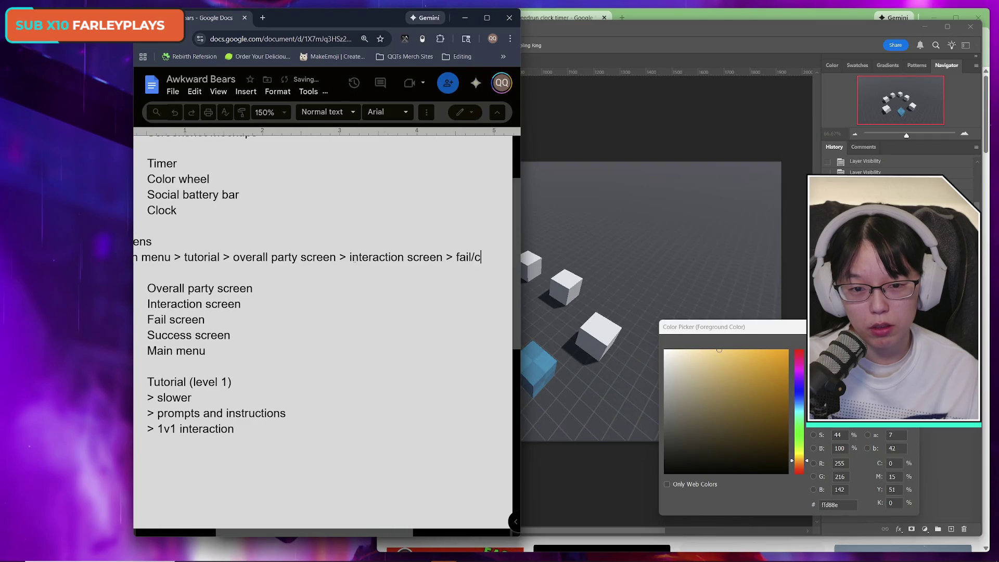
text(uccess)
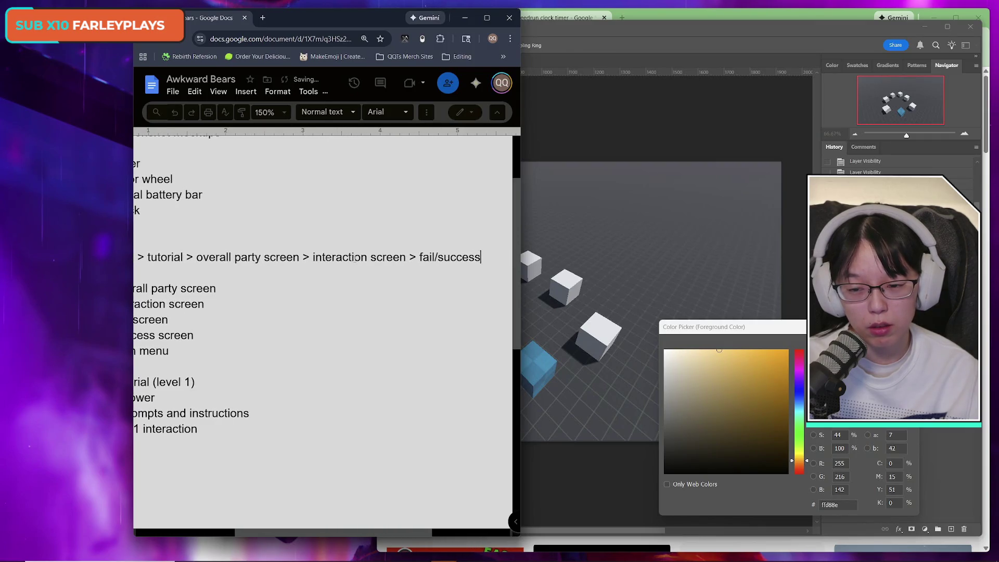
drag(333, 18, 207, 22)
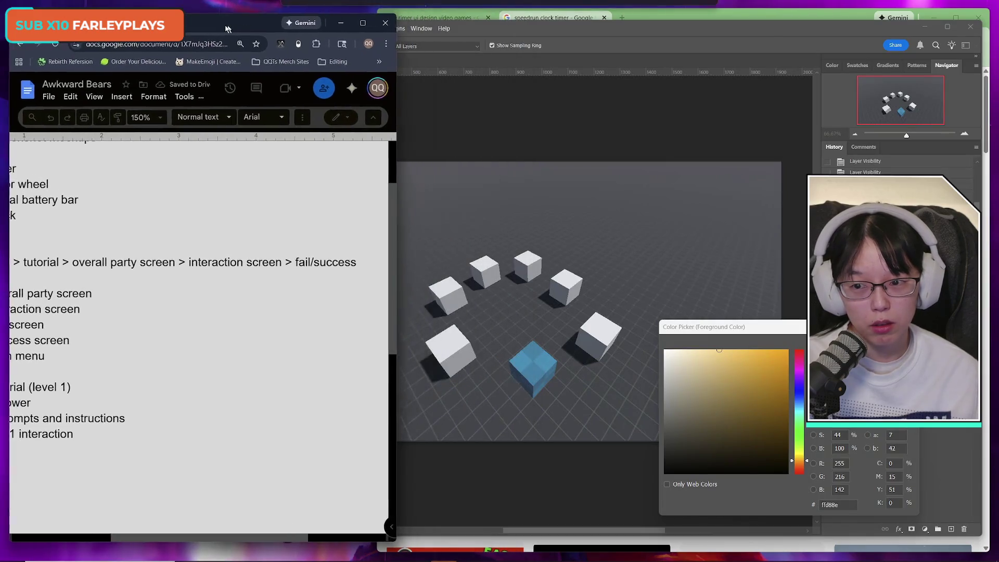
- Widen the document window and close the flow line with ')' after fail/success
drag(394, 222, 648, 231)
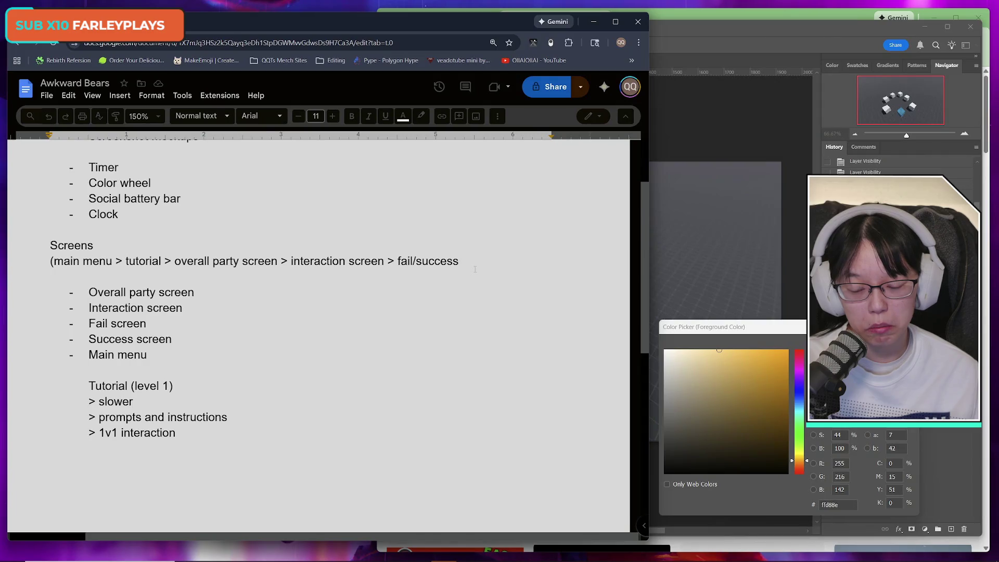
text())
click(194, 292)
click(339, 261)
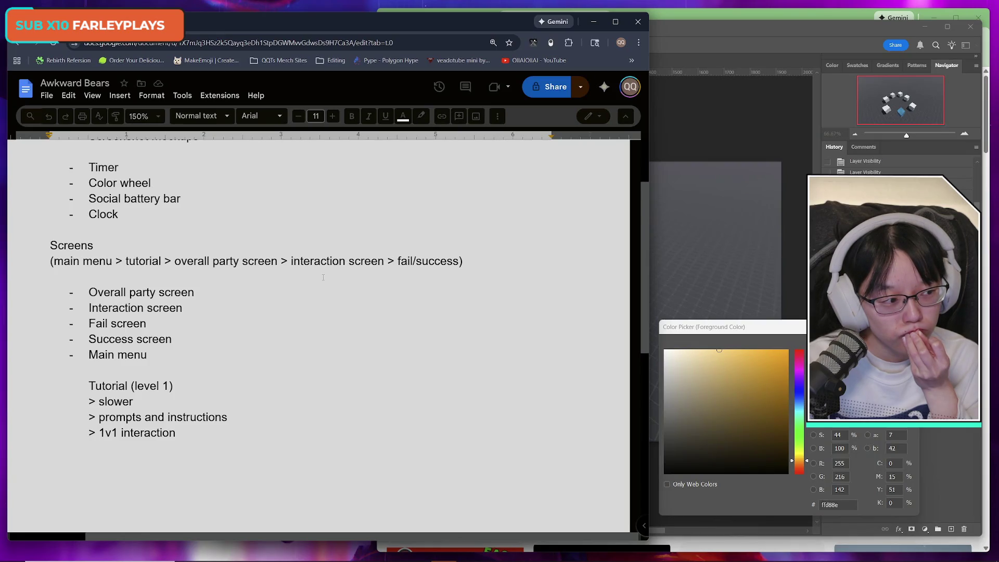
- Add a new unindented blank line below the '1v1 interaction' note
click(170, 280)
click(130, 370)
click(206, 441)
key(Return)
key(BackSpace)
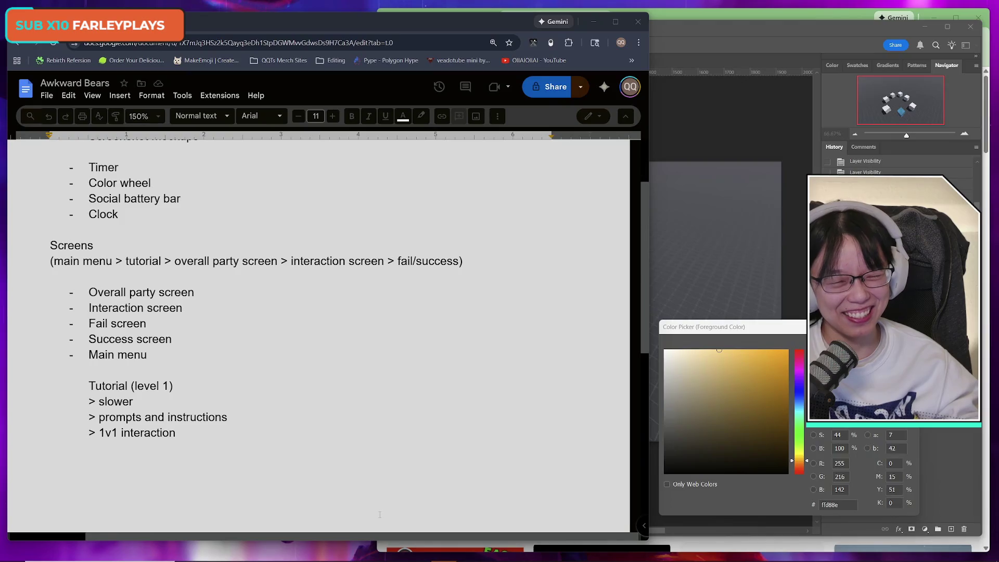
click(119, 370)
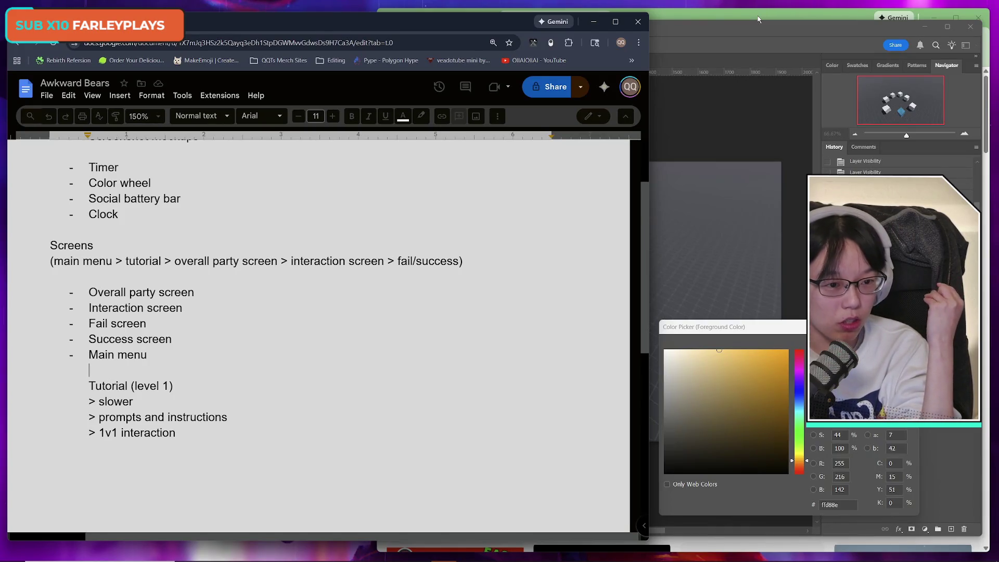
- Sample a white cube's pale blue-white as the foreground colour and accept it
click(757, 16)
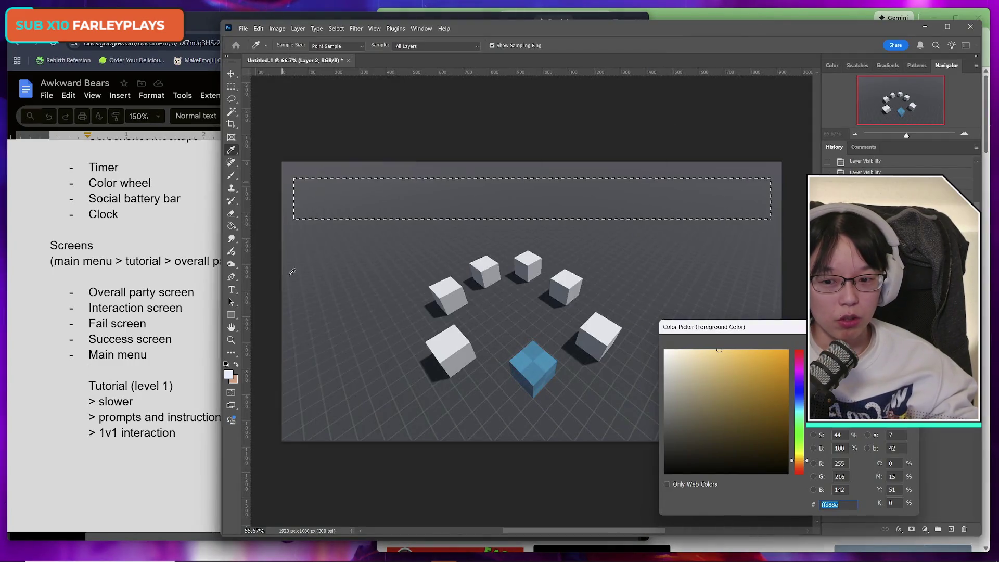
click(528, 260)
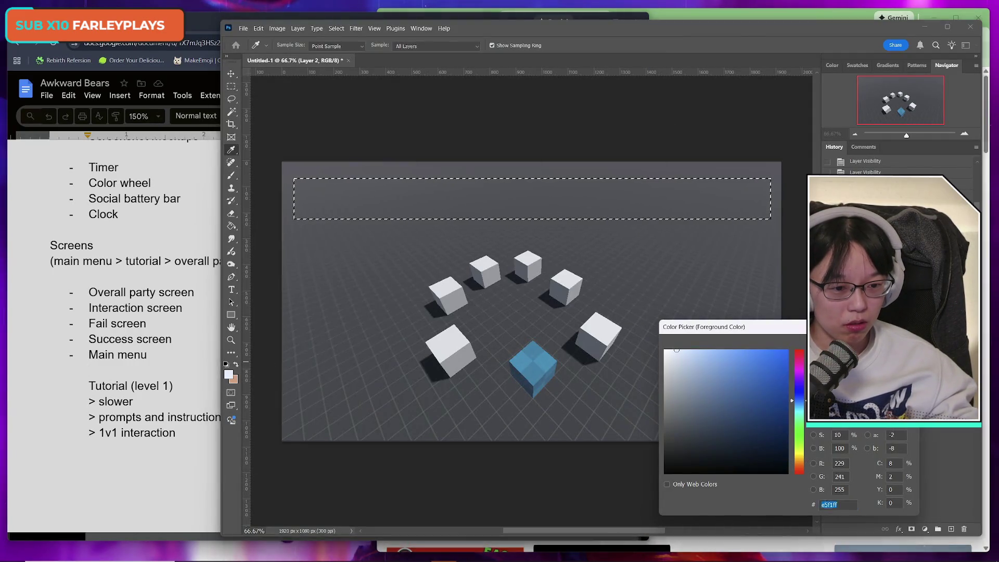
key(Return)
- Switch to the rectangular marquee, then open and dismiss the Image > Adjustments menu
key(m)
click(277, 28)
mouse_move(294, 57)
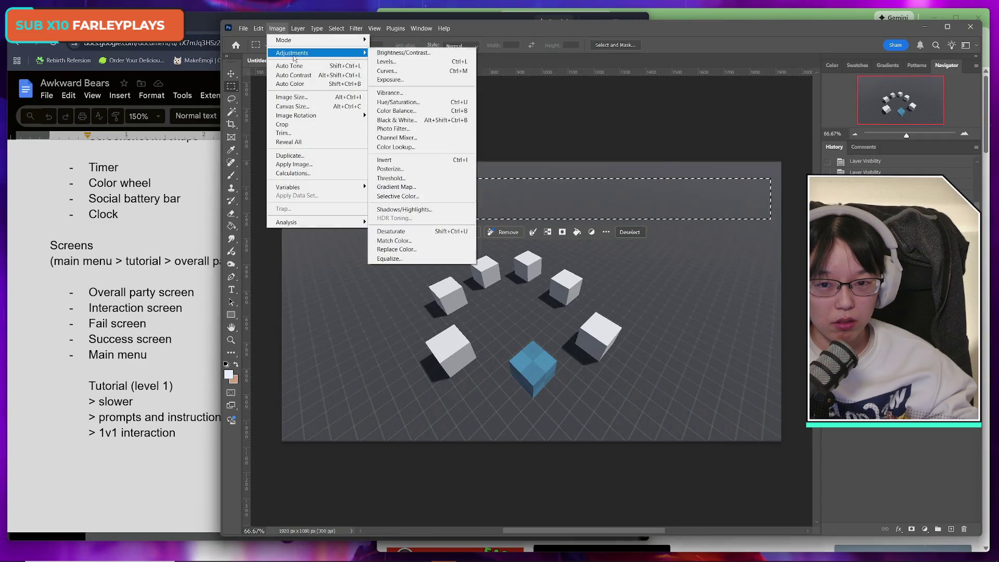
key(Escape)
mouse_move(163, 553)
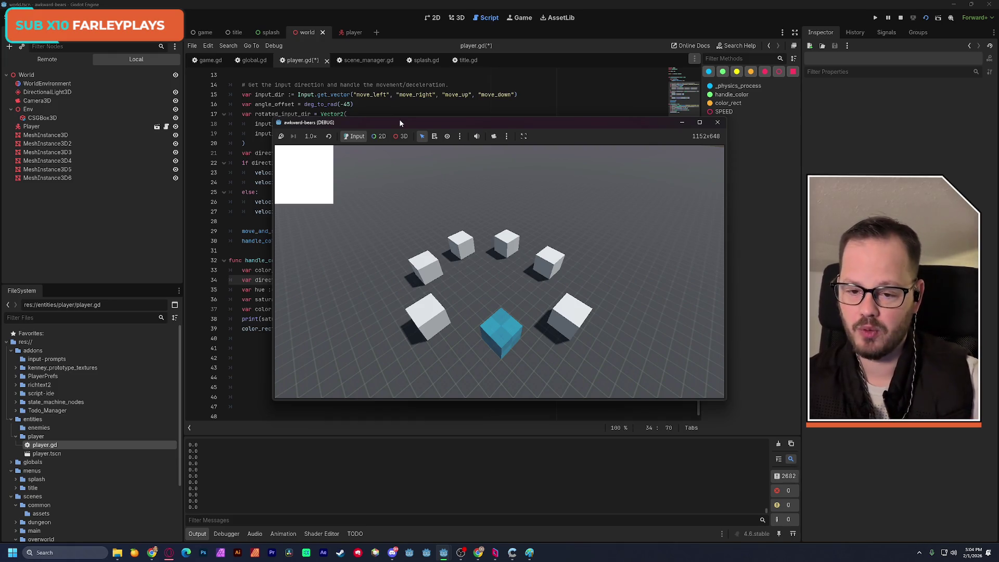
- Cycle the colour direction with WASD, turning the square red, green, cyan, blue and magenta
key(d)
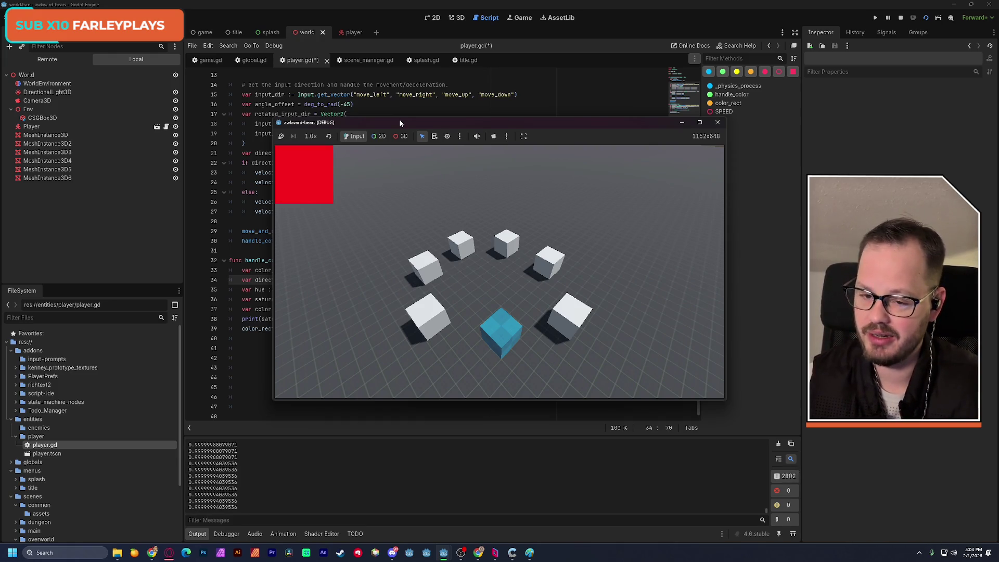
key(s)
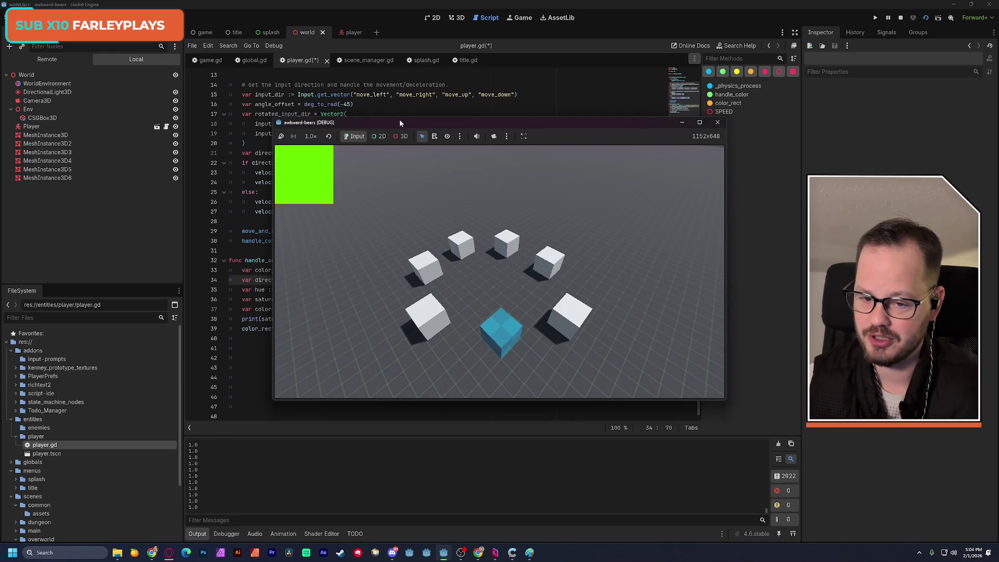
key(a)
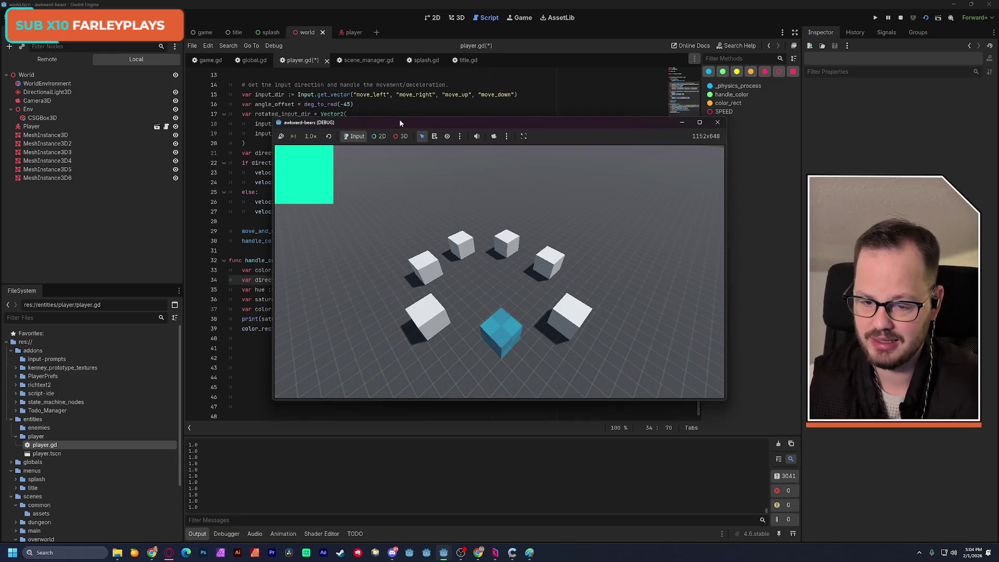
key(w)
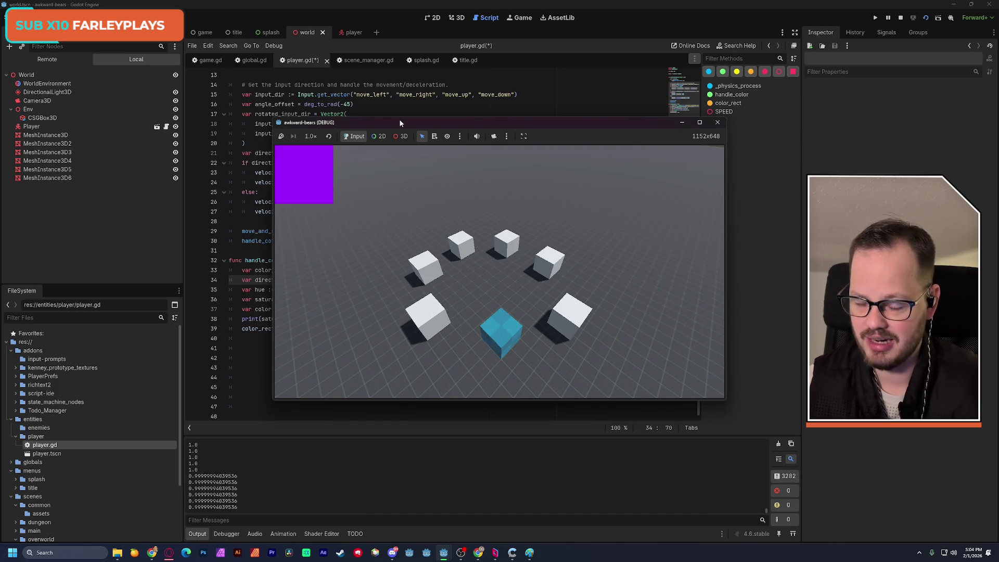
key(d)
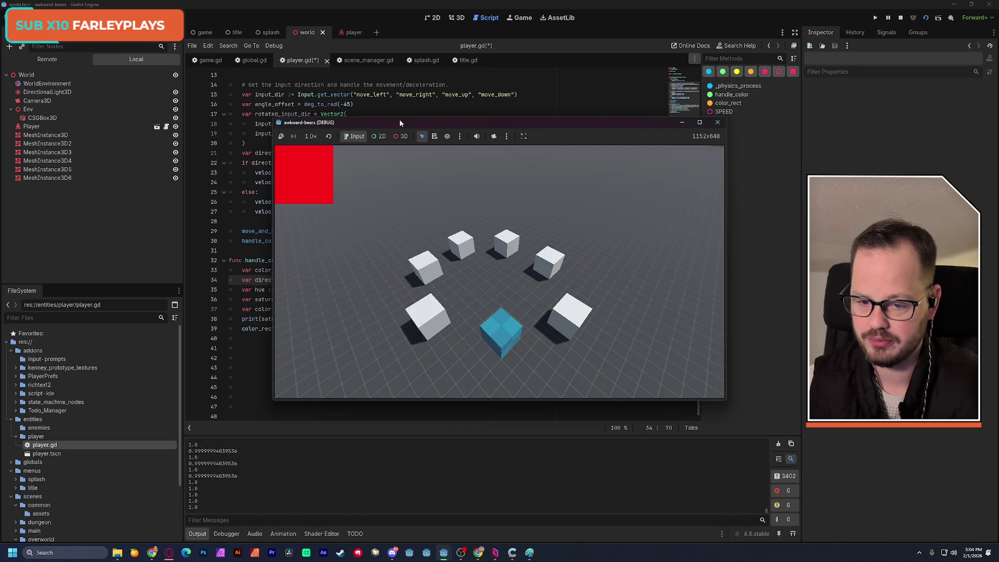
key(s)
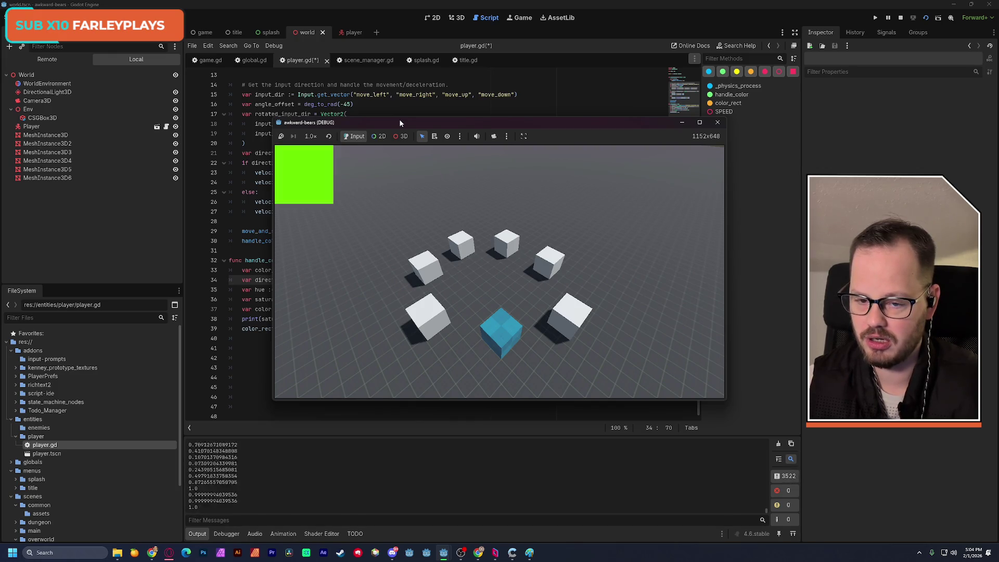
key(d)
key(s)
key(a)
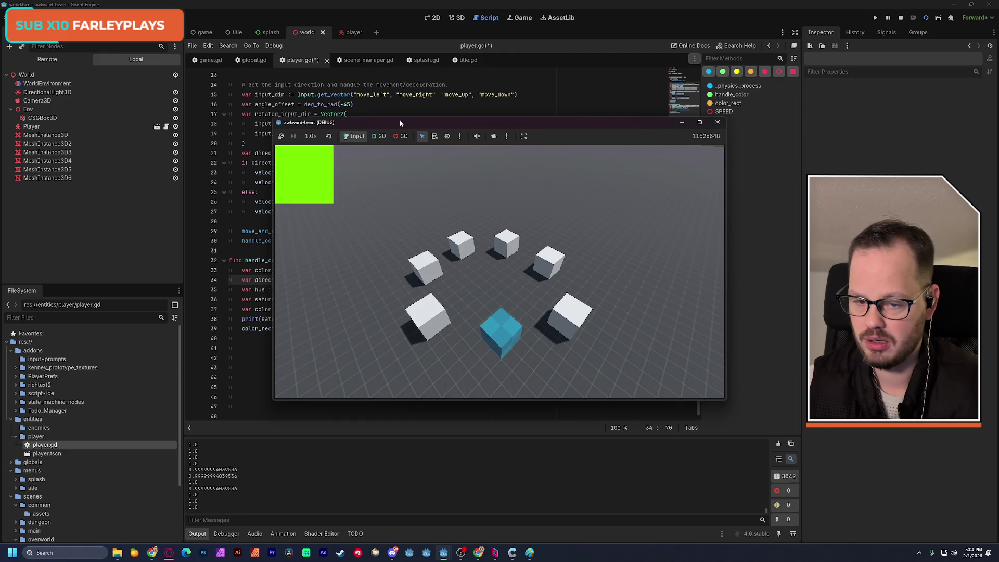
key(w)
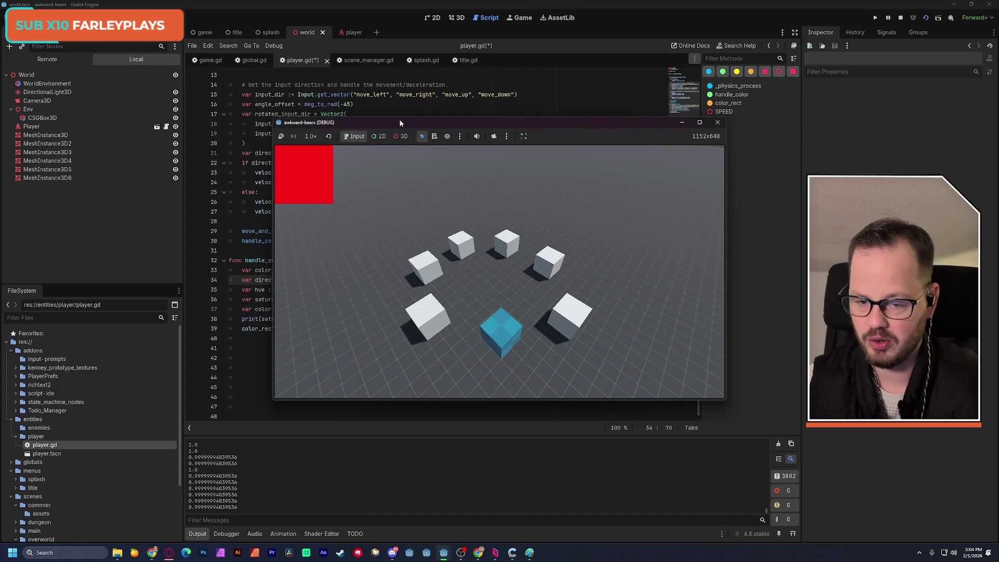
key(a)
key(d)
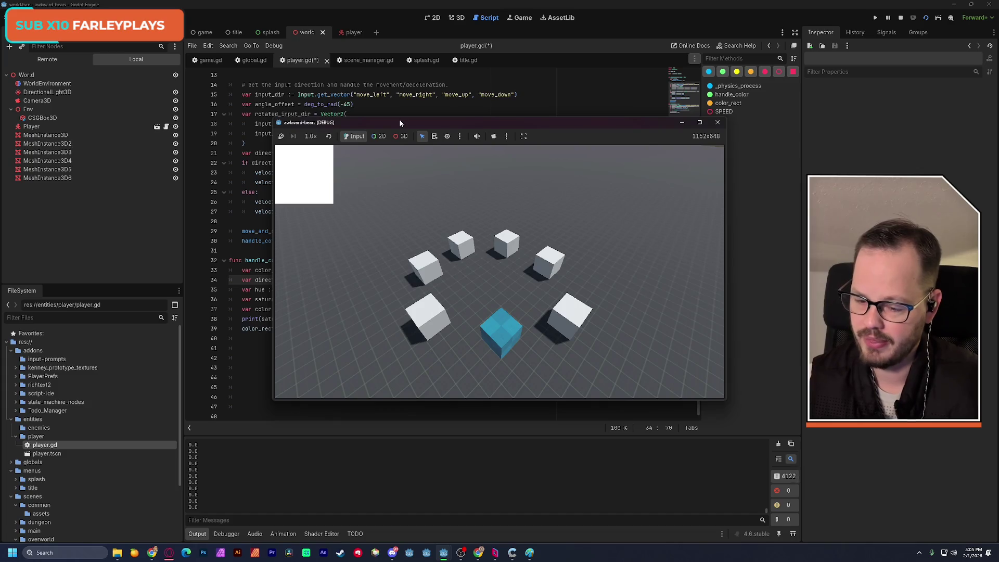
key(a)
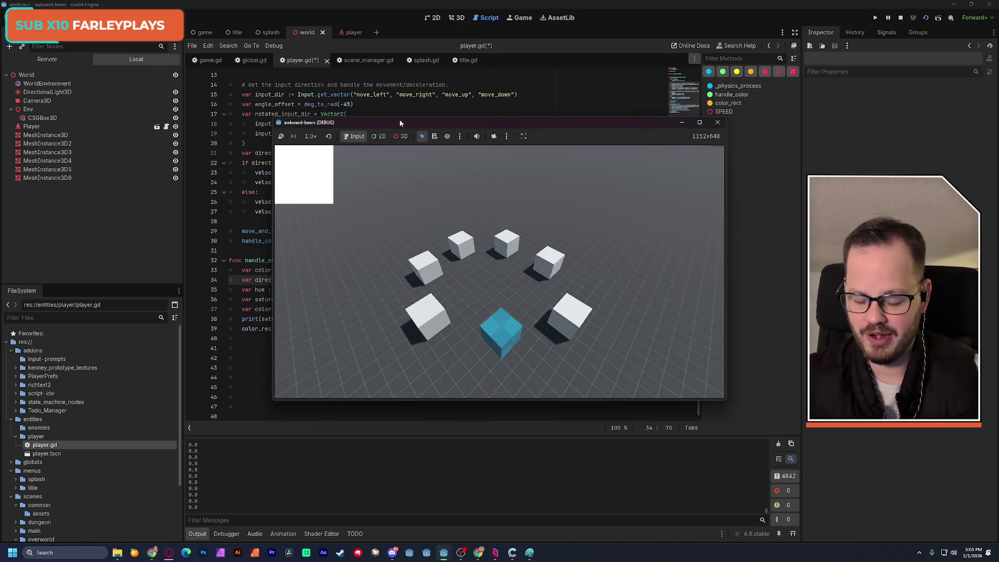
- Steer the colour input with the arrow keys through red, green, blue and back to red
key(Right)
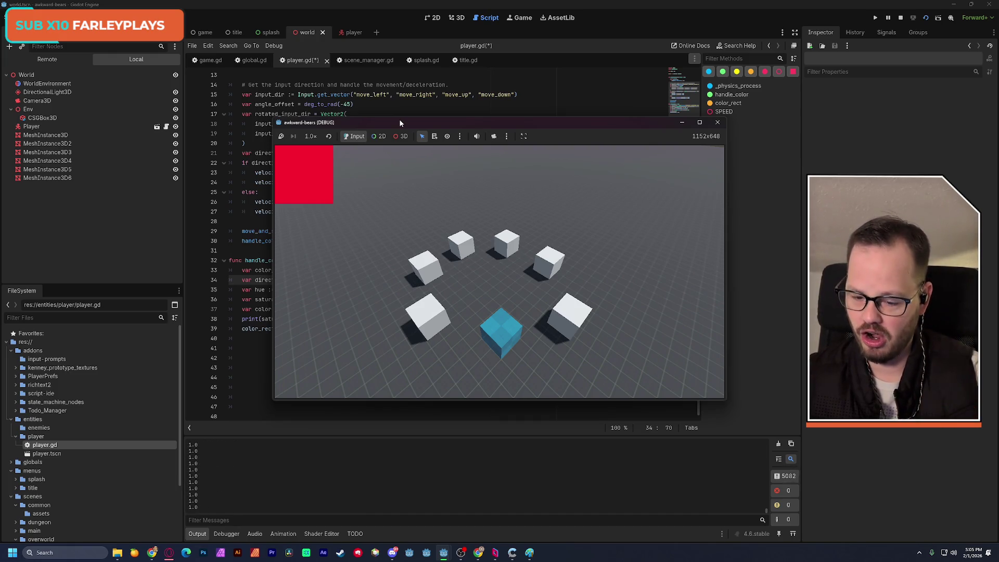
key(Up)
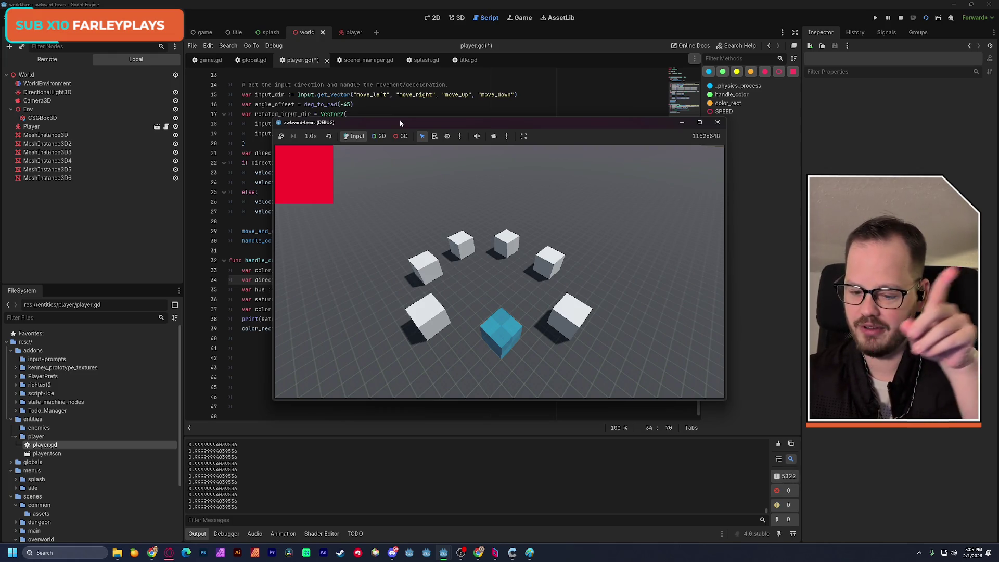
key(Right)
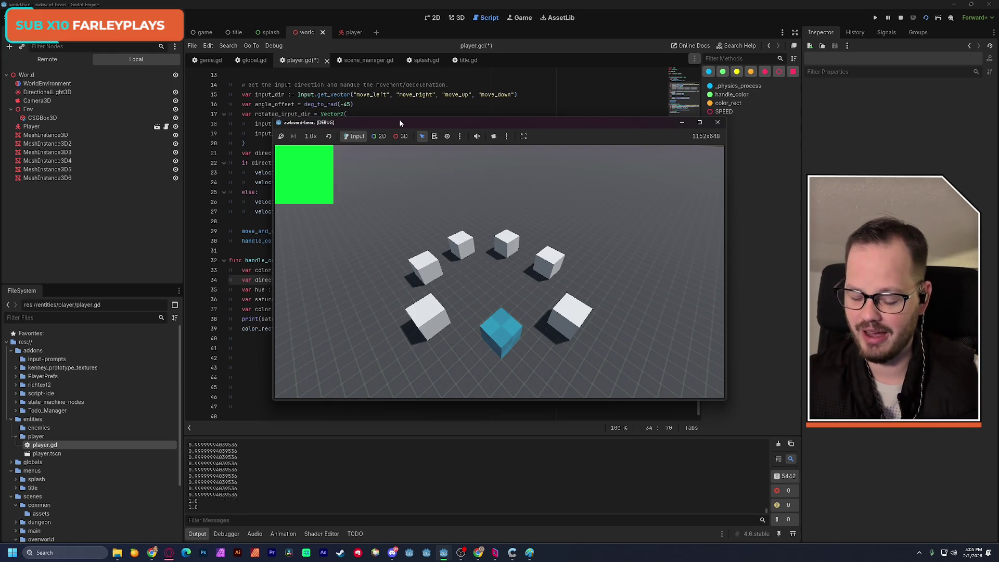
key(Down)
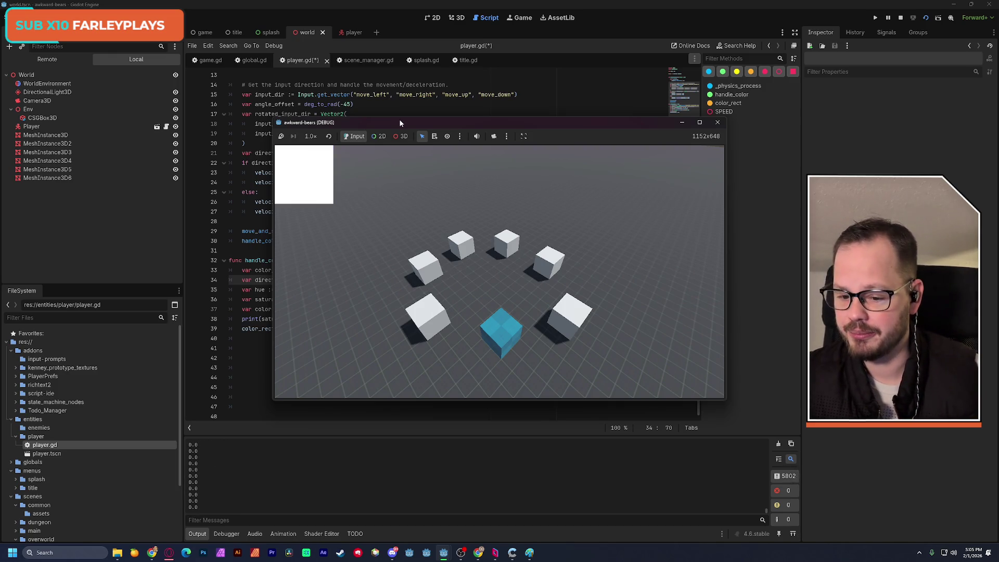
key(Right)
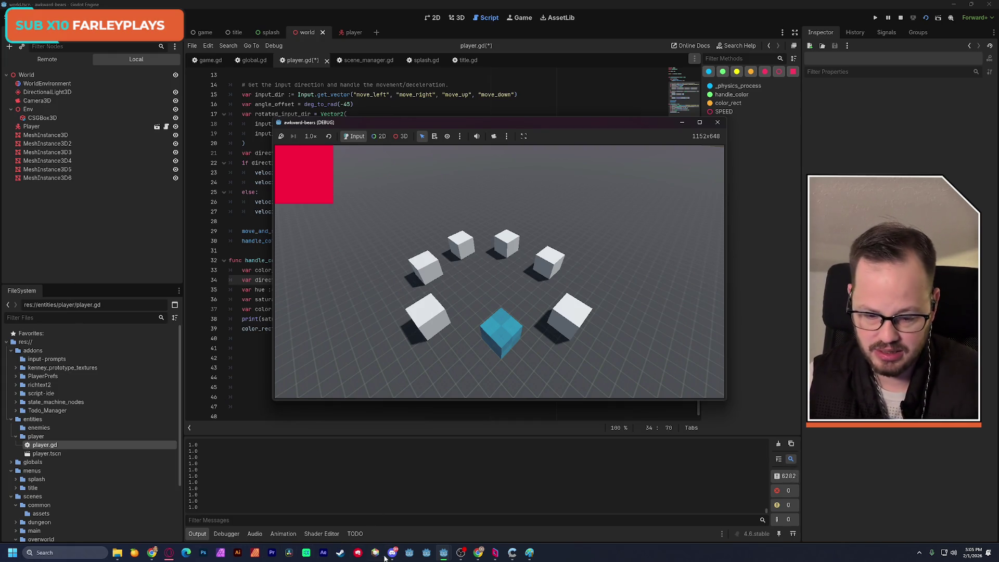
mouse_move(486, 556)
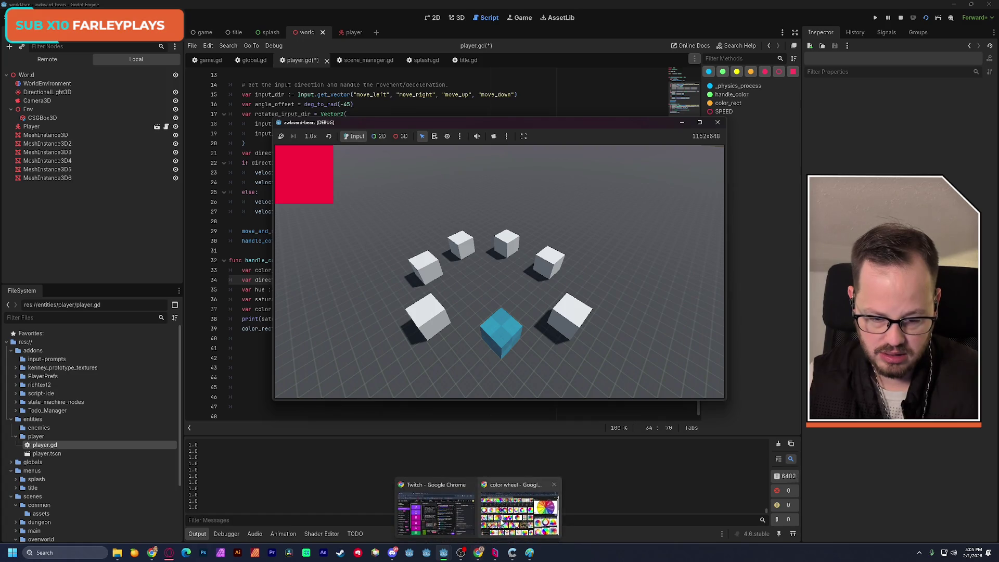
click(499, 479)
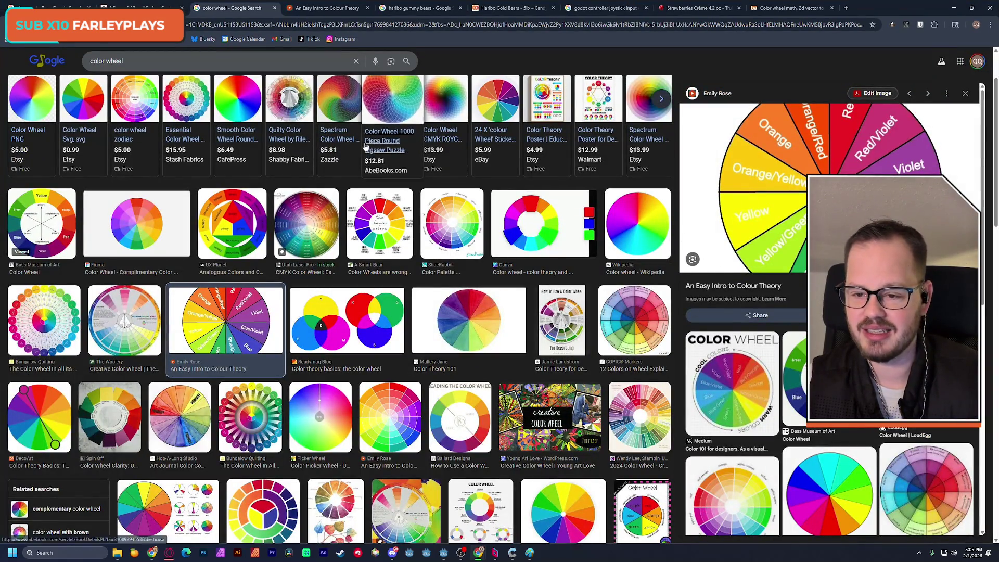
scroll(238, 115, up, 2)
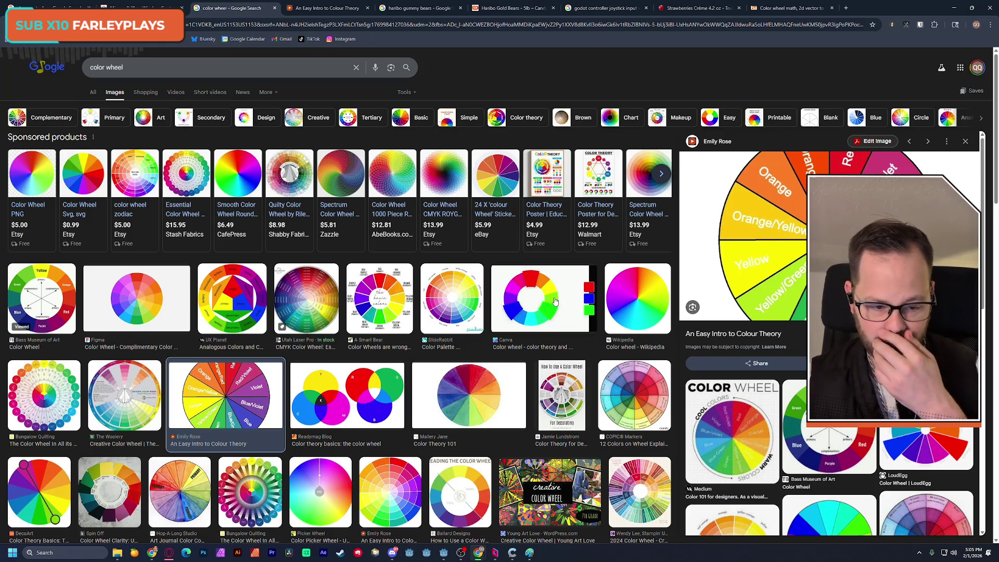
click(946, 429)
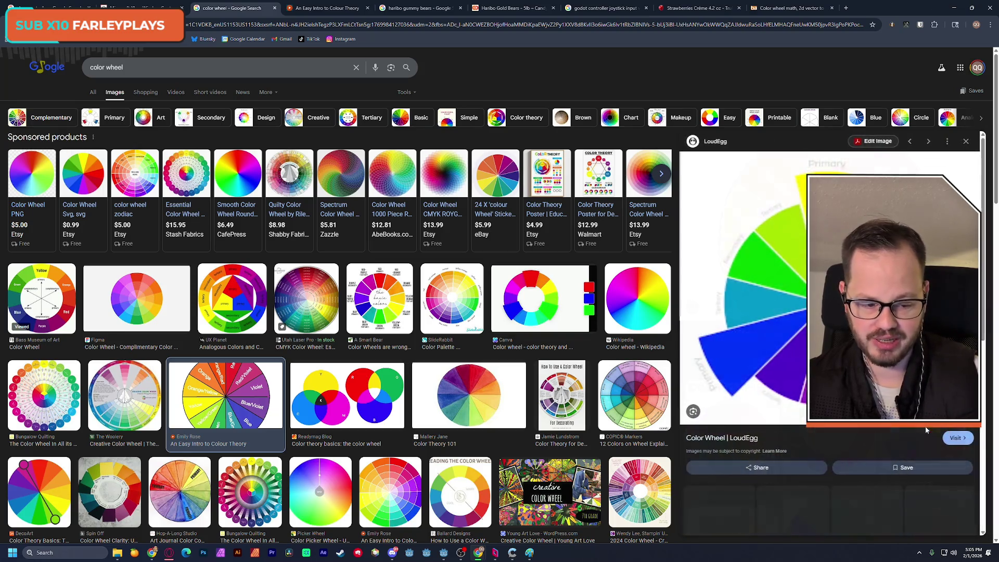
mouse_move(884, 8)
mouse_down()
mouse_move(873, 23)
mouse_move(208, 23)
mouse_up()
mouse_move(318, 307)
mouse_down()
mouse_move(607, 533)
mouse_move(628, 530)
mouse_up()
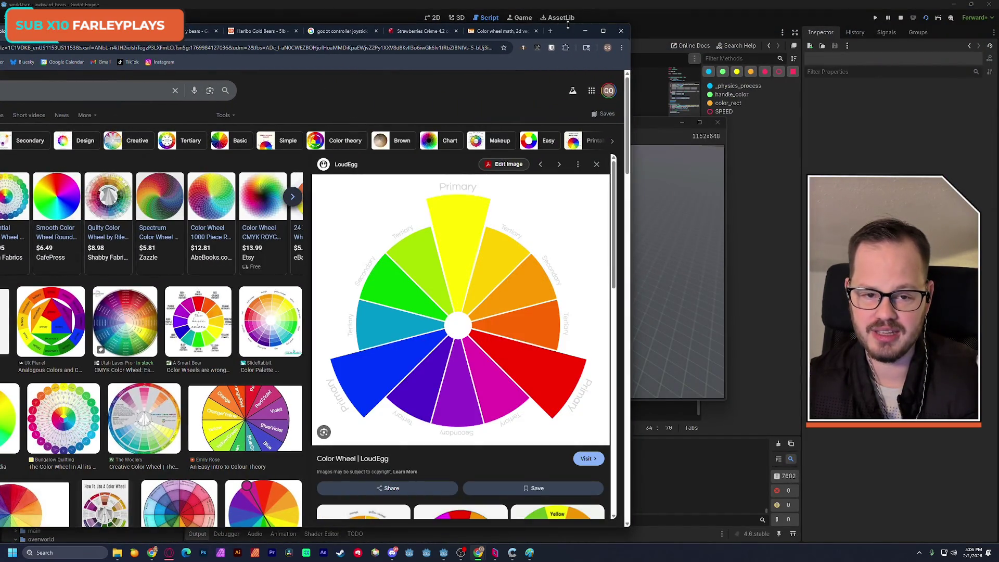
drag(568, 24, 567, 14)
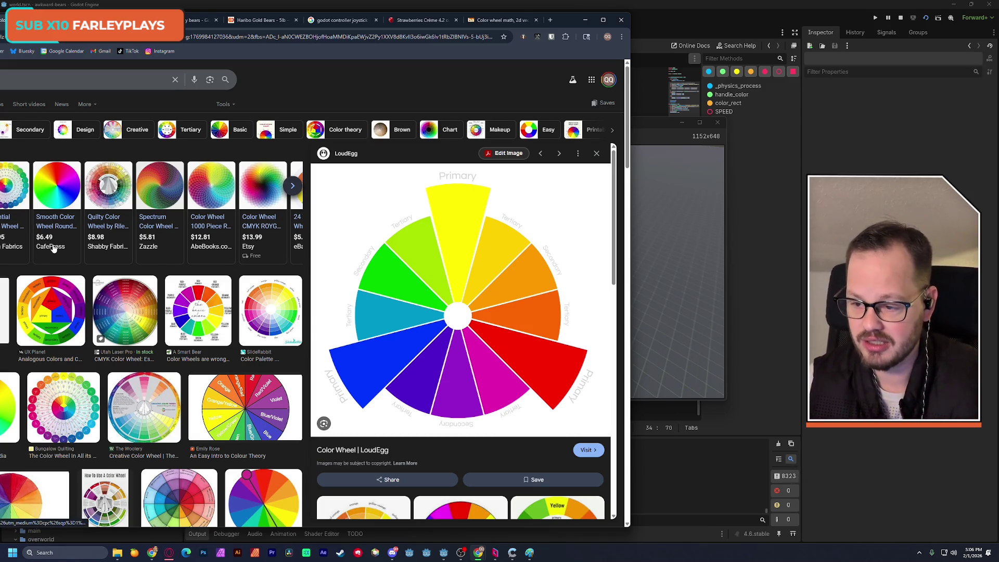
mouse_move(53, 248)
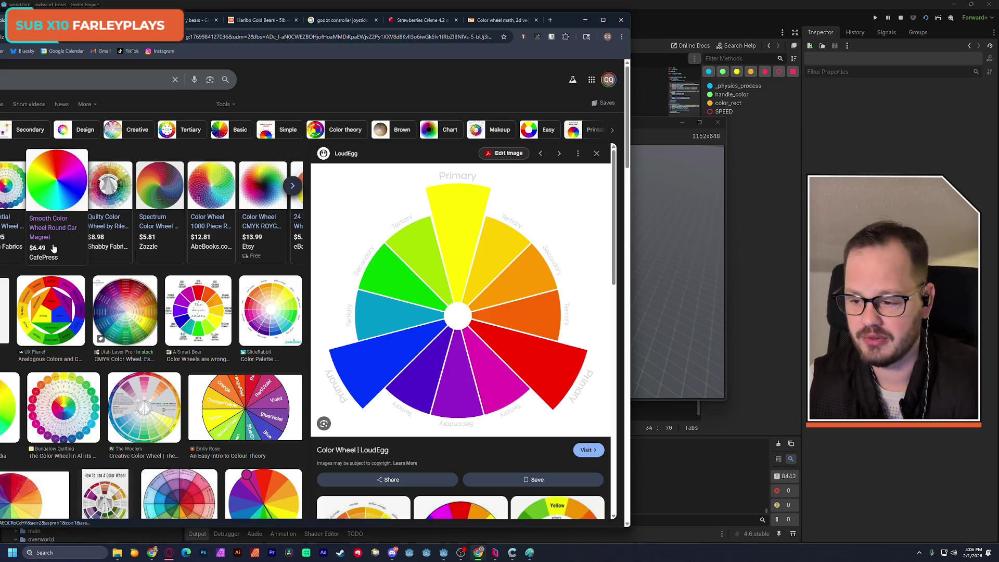
drag(562, 20, 561, 4)
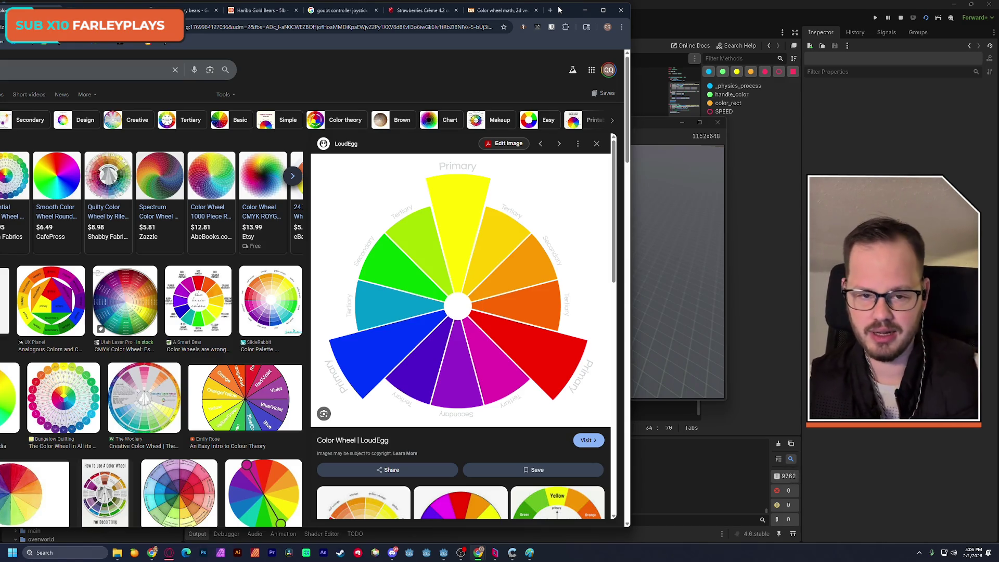
click(584, 11)
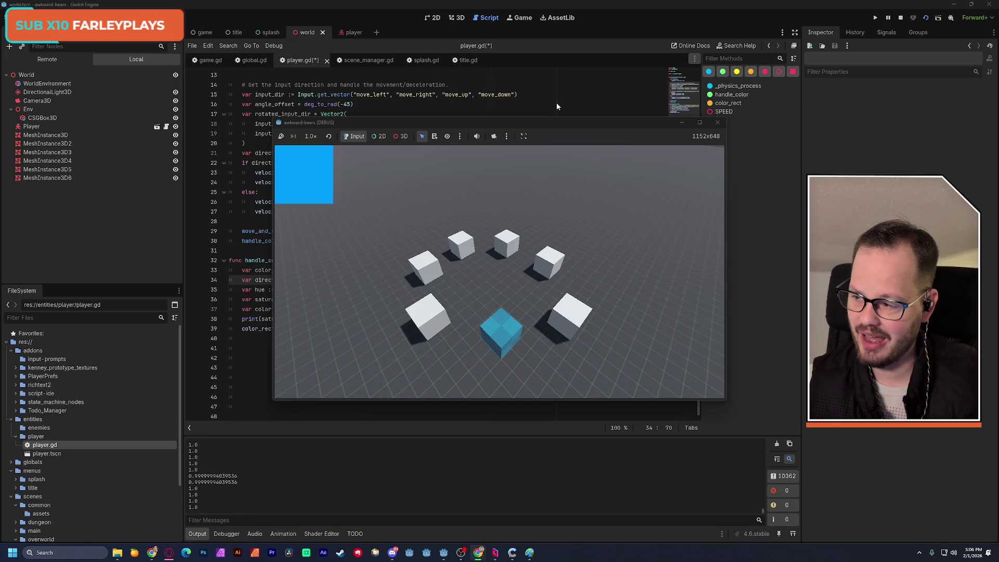
- Move the player with W and S once more, then stop the debug game
key(w)
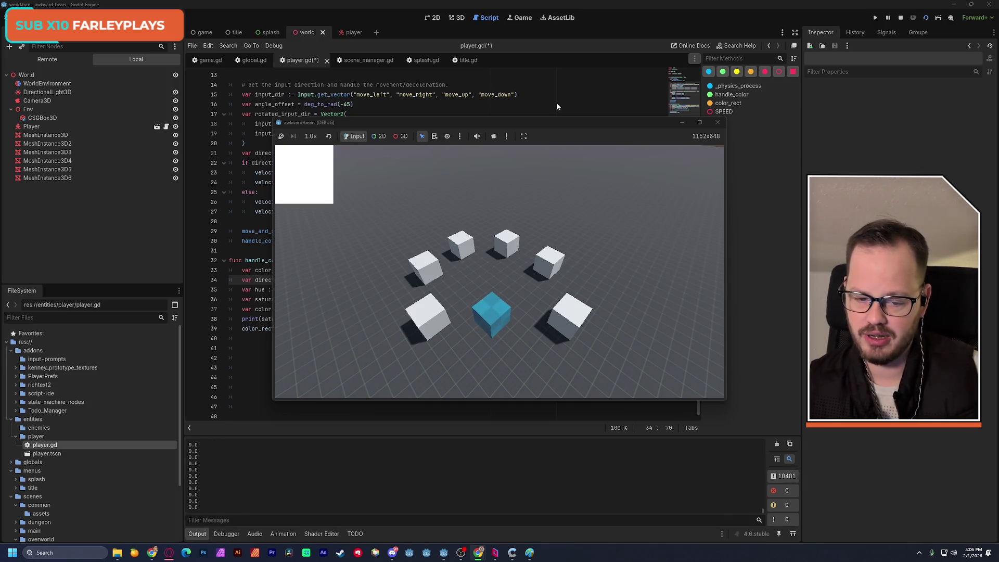
key(s)
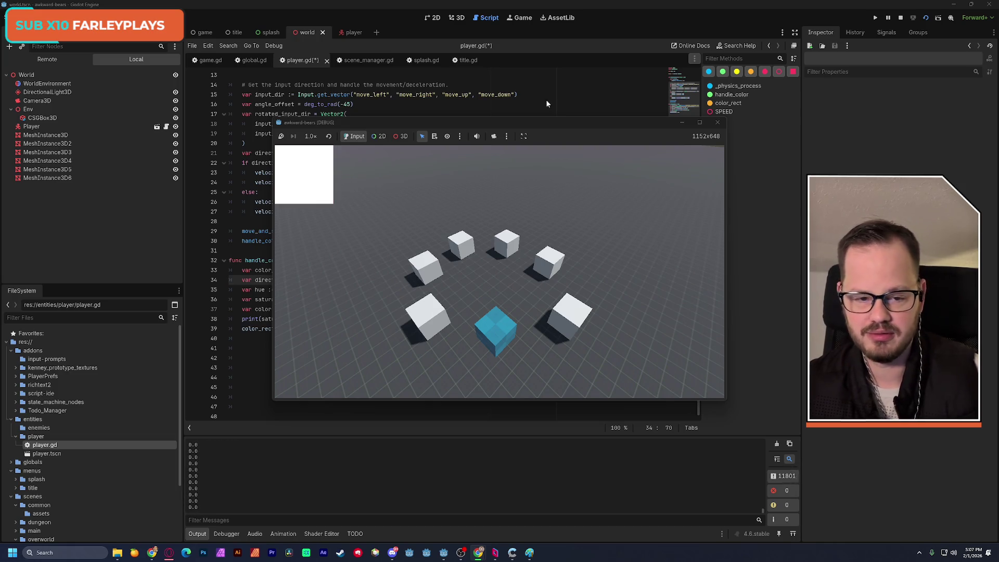
click(717, 123)
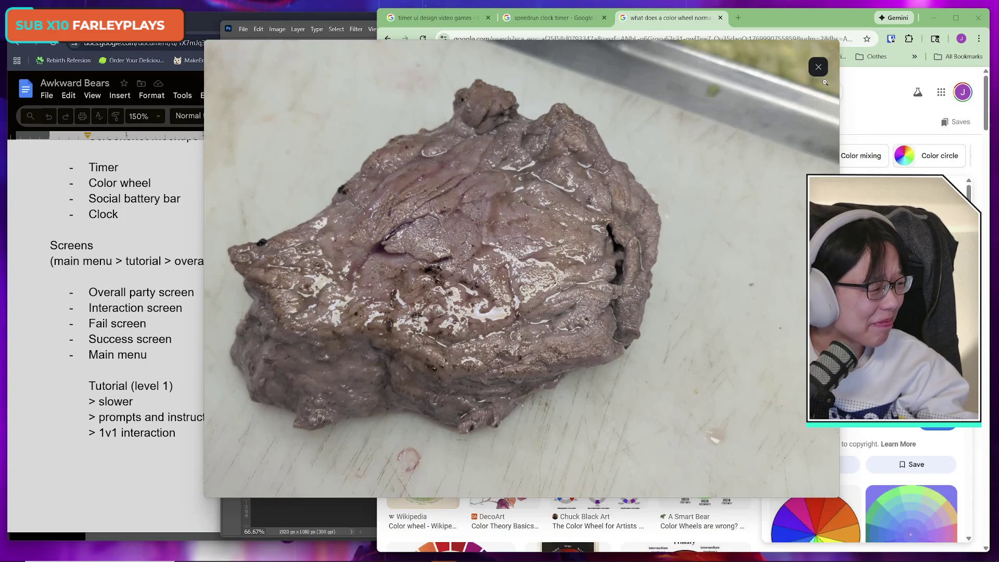
- Exit the full-size steak photo with Esc, back to the colour wheel results
key(Escape)
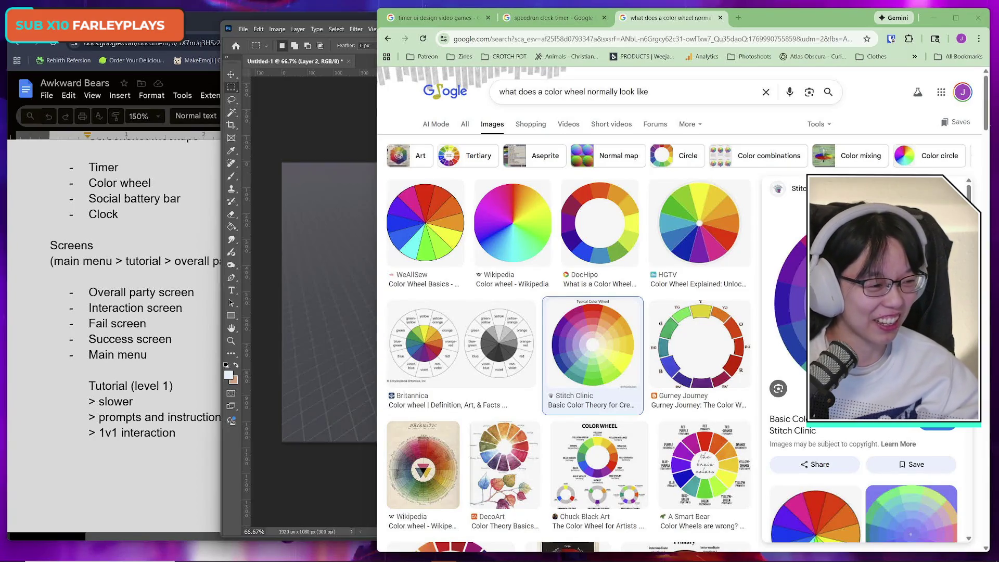
- Close the 'what does a color wheel normally look like' search tab
click(720, 18)
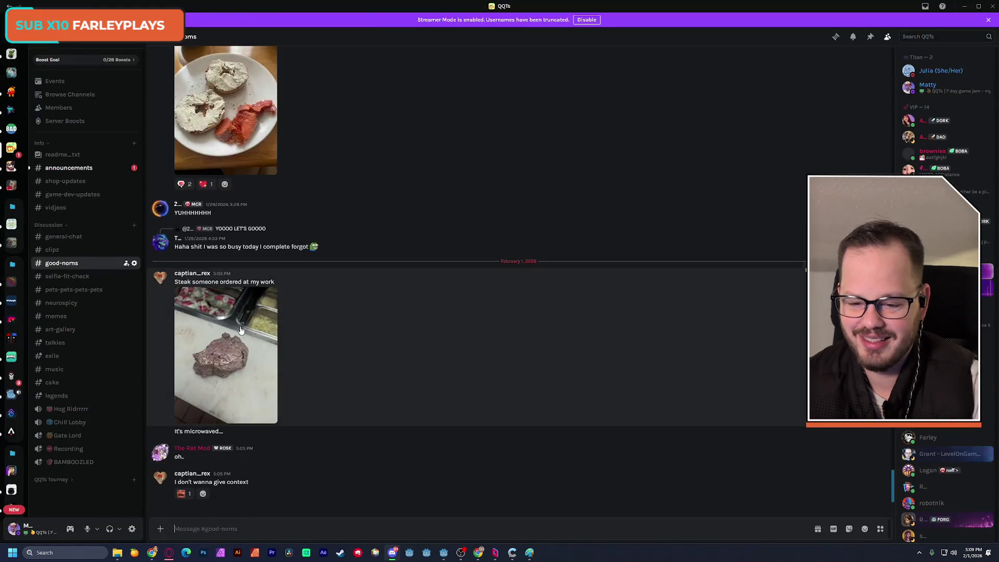
click(240, 328)
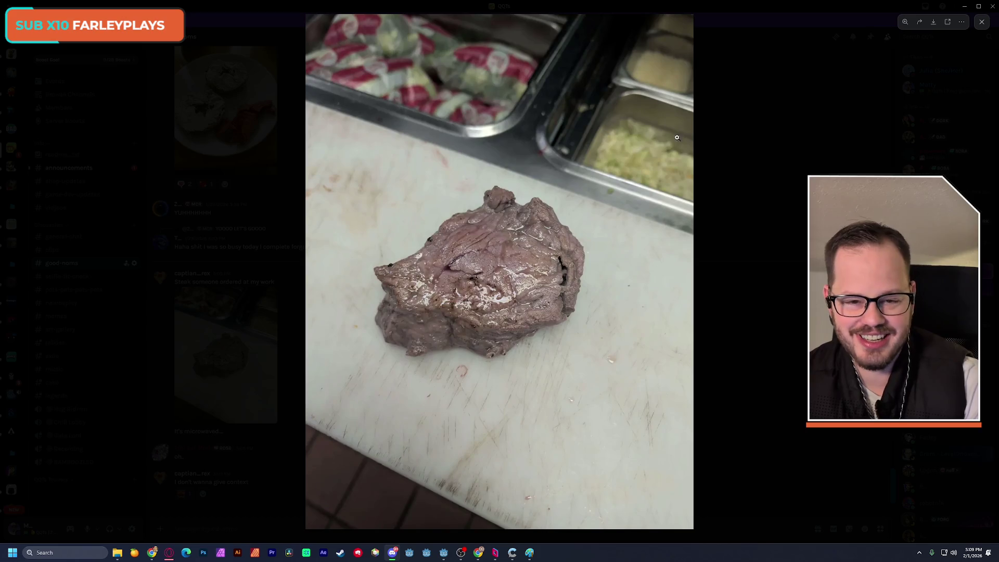
click(752, 210)
key(alt+Tab)
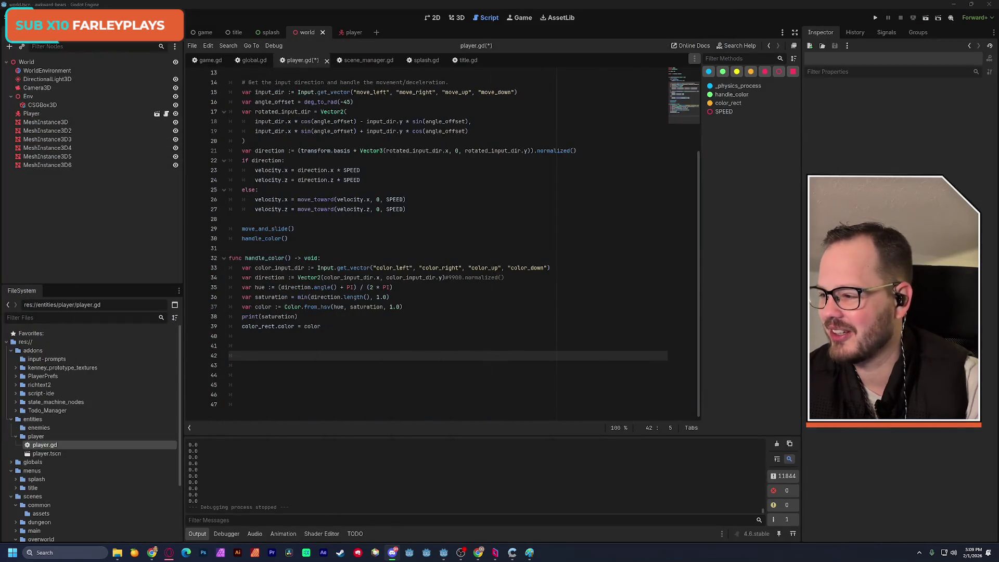
click(438, 297)
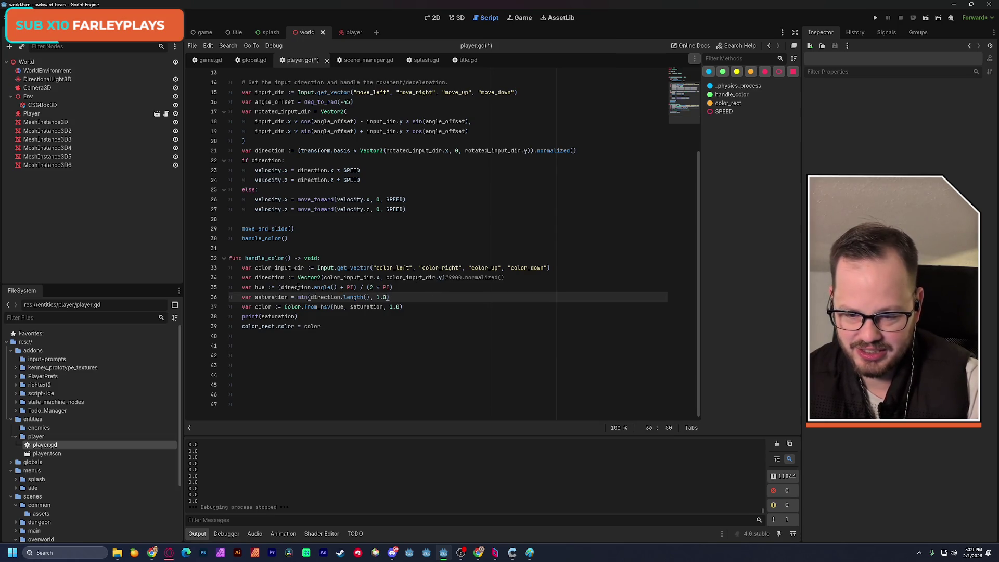
drag(281, 287, 338, 288)
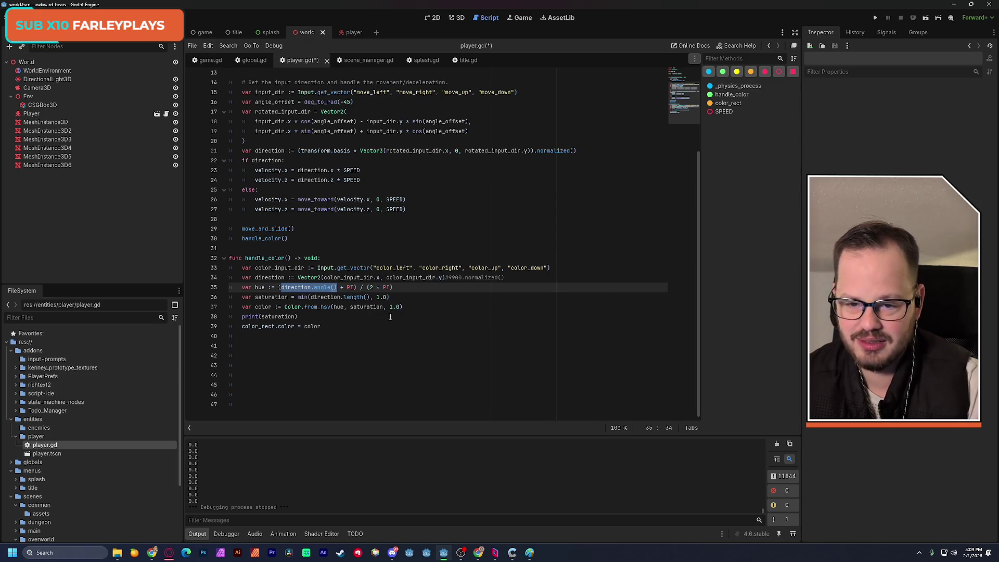
drag(255, 102, 354, 101)
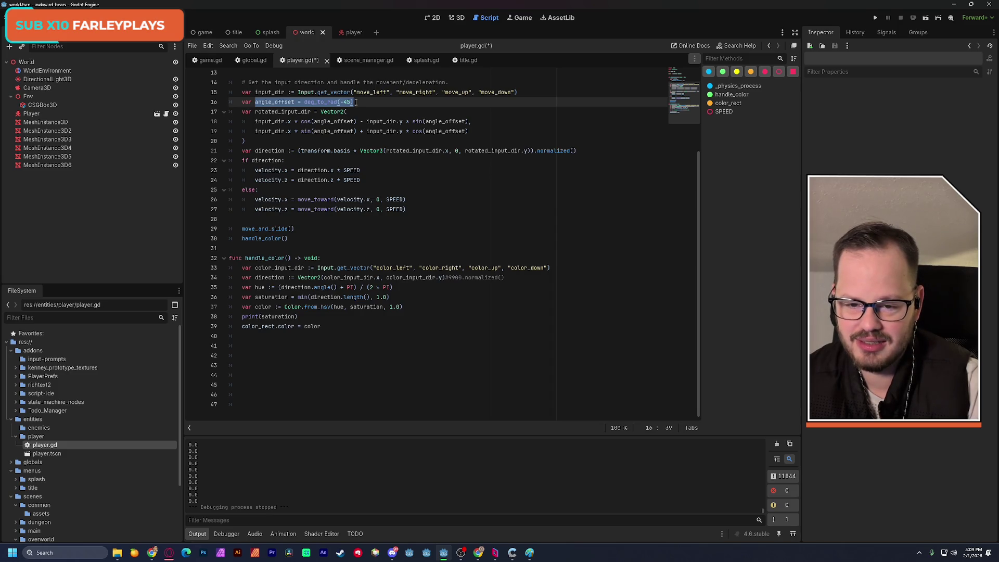
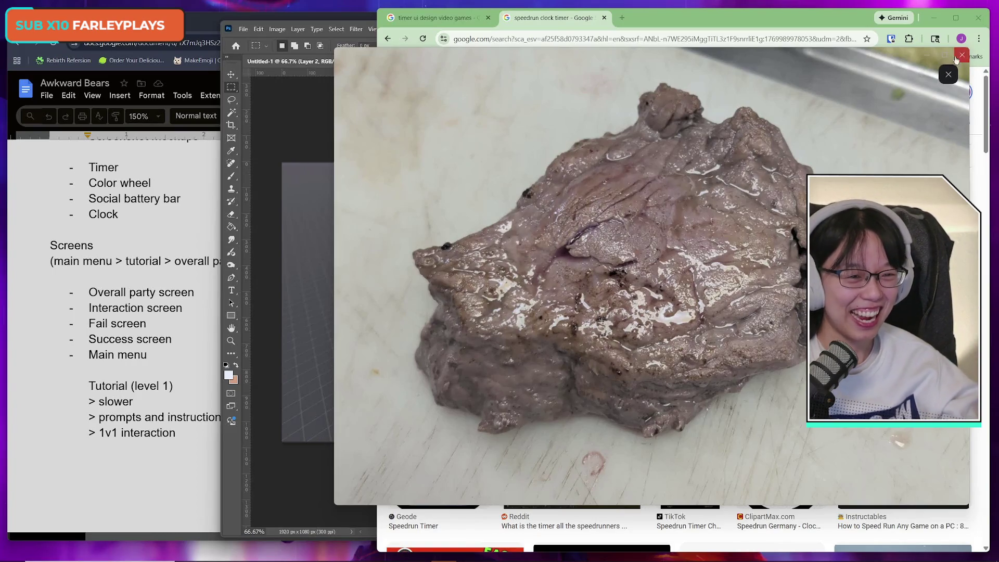
- Close the meat photo preview, return to the speedrun clock timer results, and widen the Photoshop-side notes window
click(948, 74)
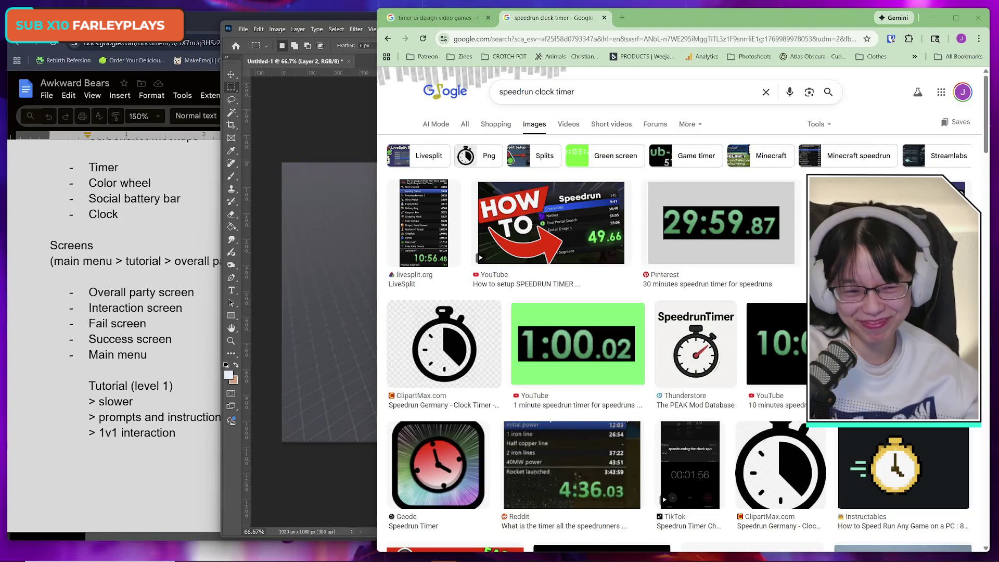
click(434, 17)
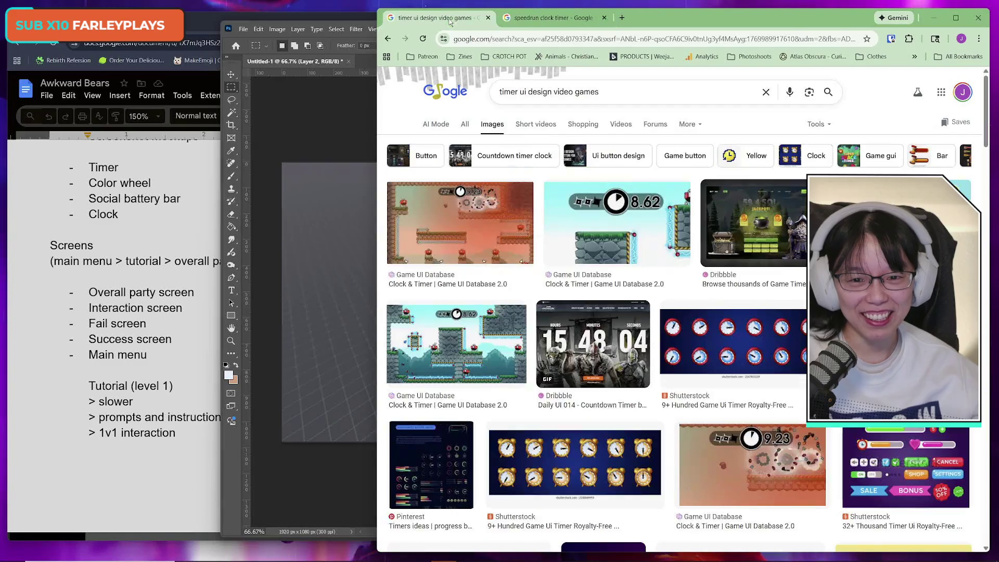
click(534, 19)
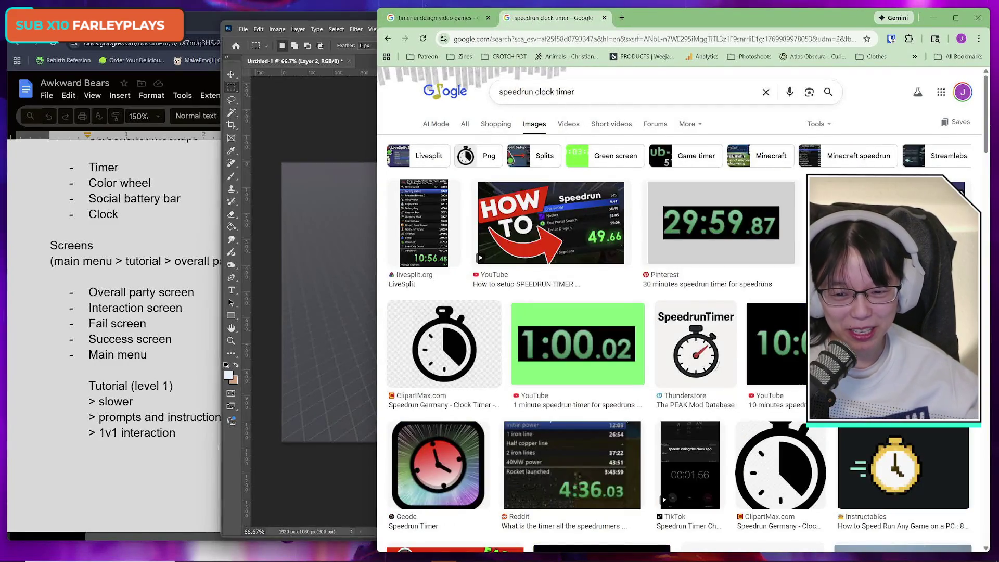
click(229, 452)
drag(221, 452, 325, 456)
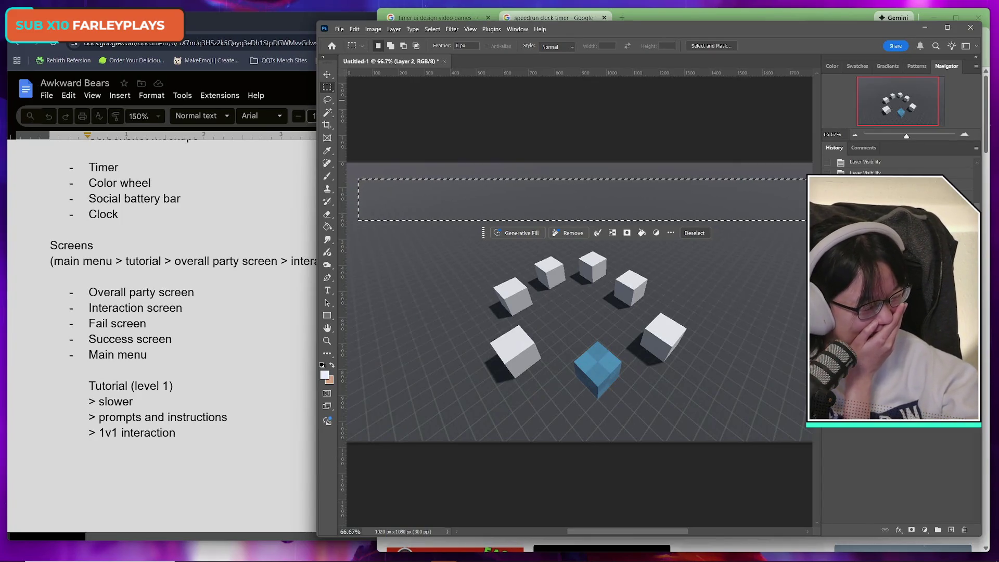
- Restore the top strip selection, then shift the Photoshop window lower and widen it
key(ctrl+d)
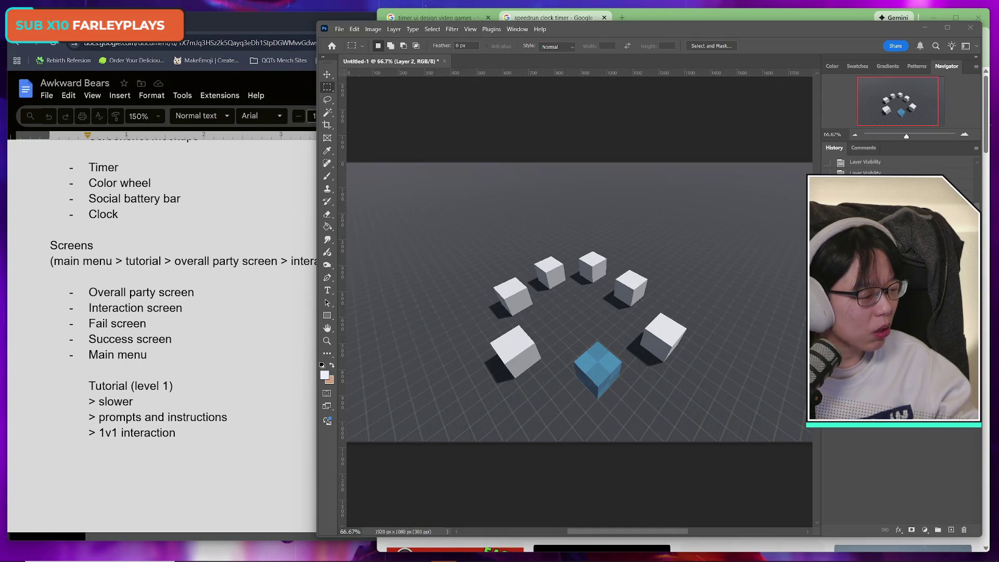
key(ctrl+z)
mouse_move(741, 32)
mouse_down()
mouse_move(801, 37)
mouse_move(671, 40)
mouse_up()
drag(959, 291, 971, 291)
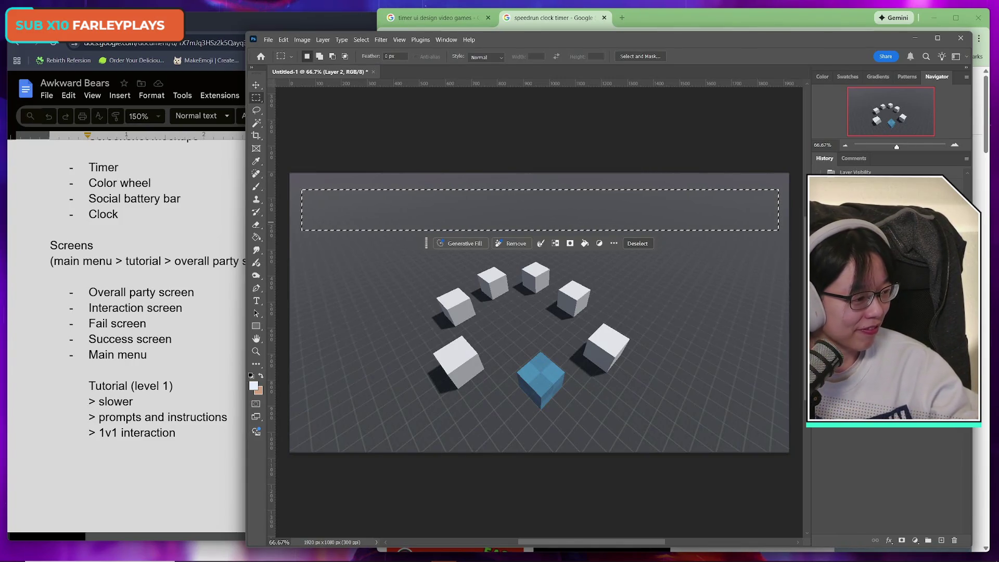
key(ctrl+d)
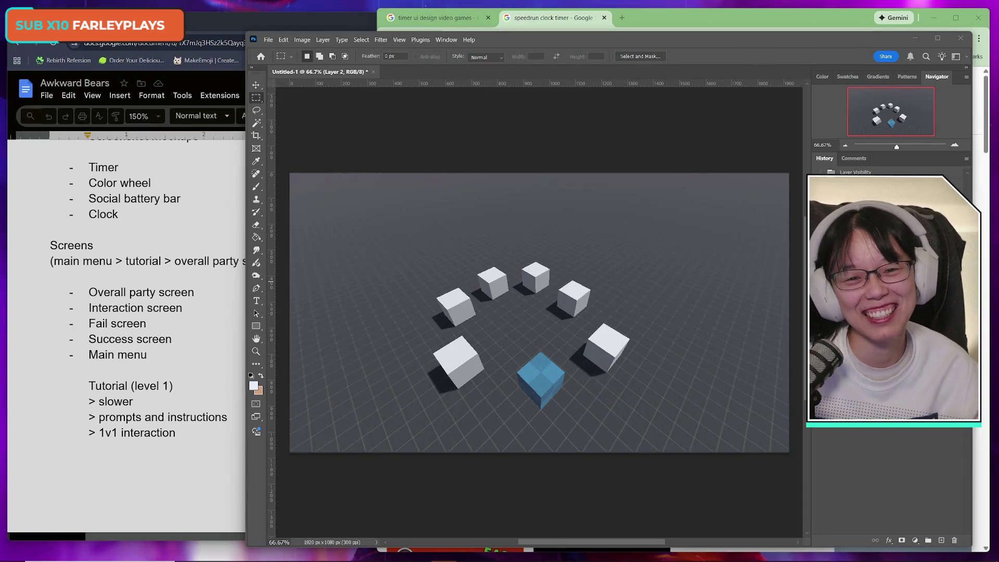
drag(779, 230, 301, 189)
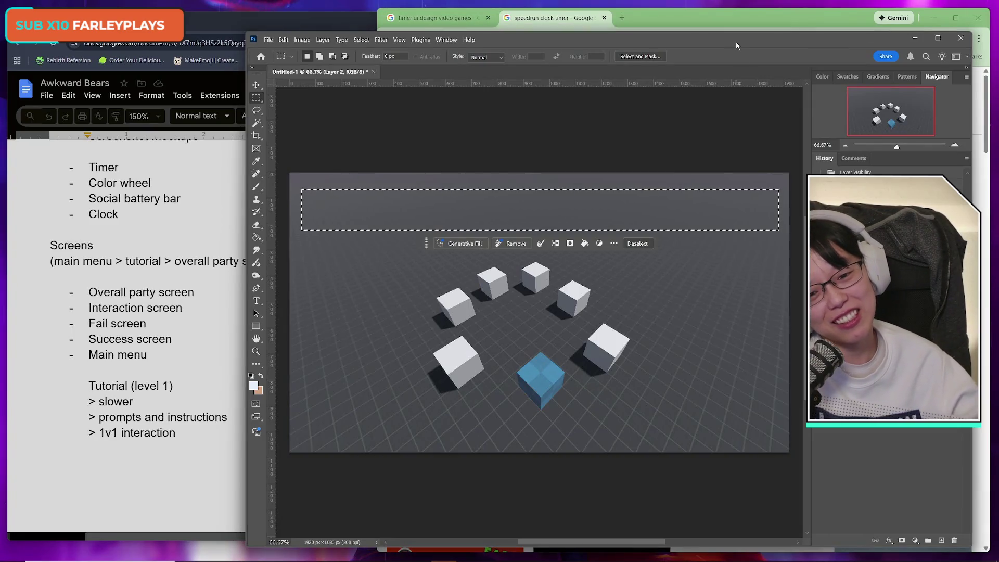
- Close the speedrun clock timer search tab and nudge the browser window down and right
click(707, 15)
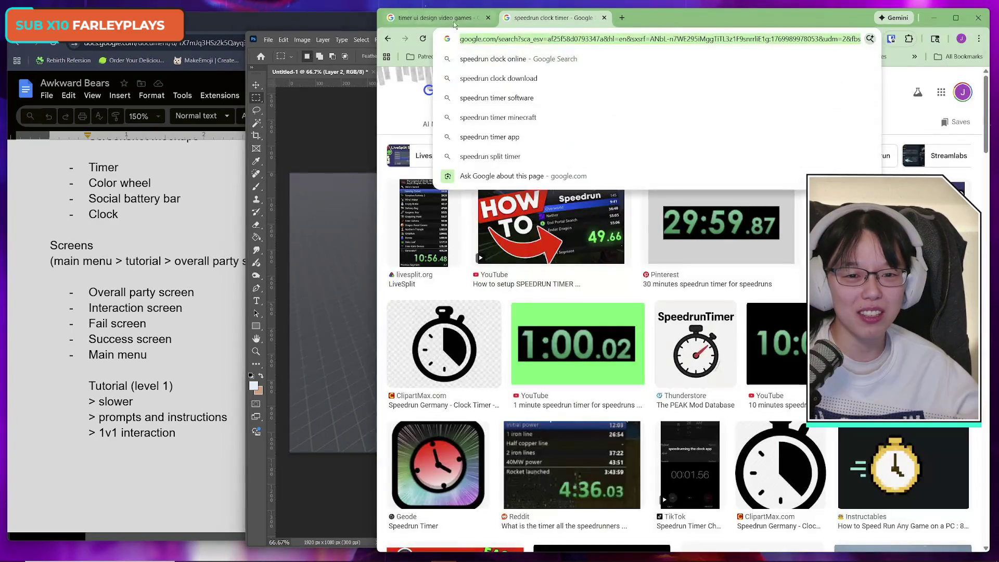
click(440, 17)
click(554, 20)
click(603, 18)
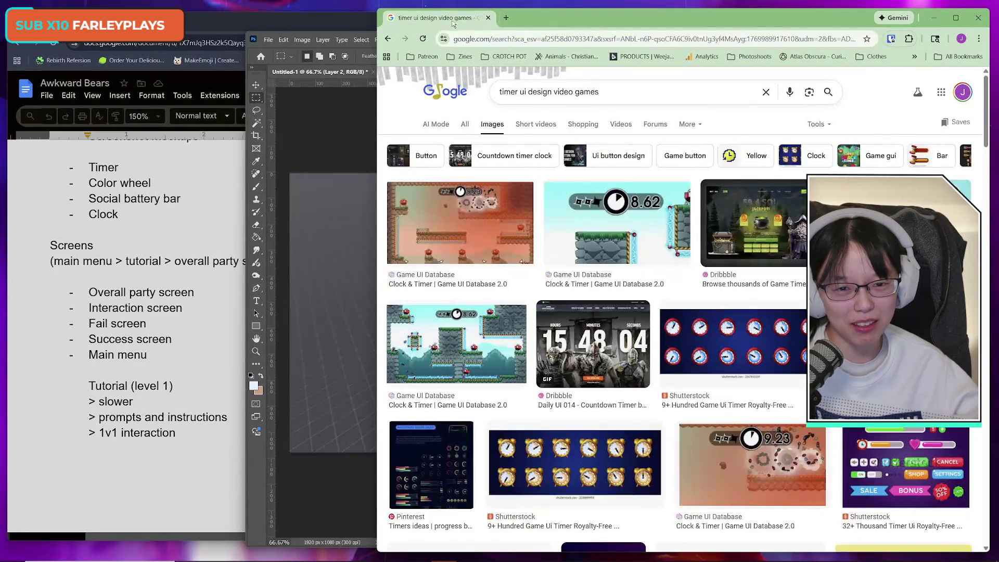
drag(590, 18, 591, 19)
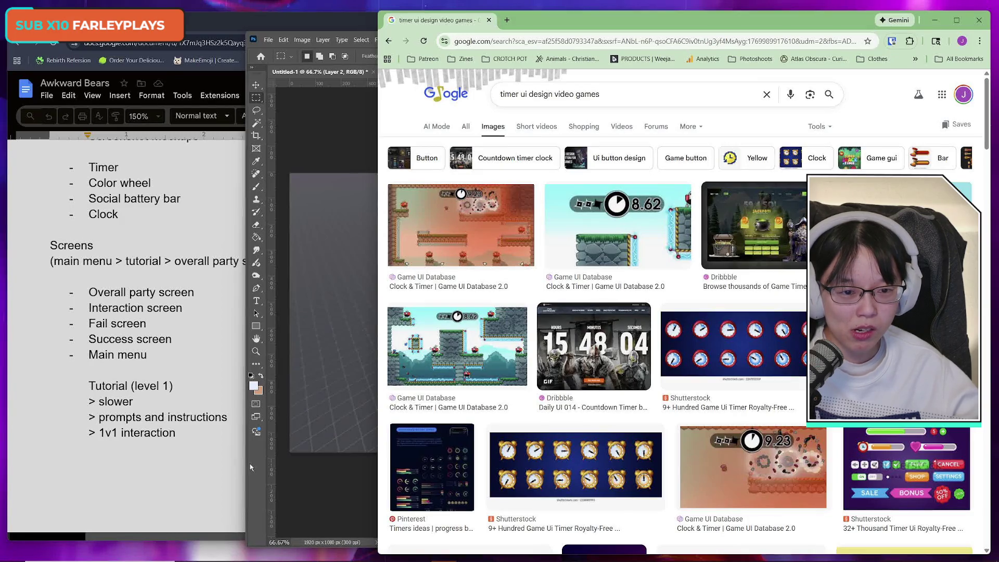
- Open the second image result and two more timer image results in separate tabs
right_click(607, 224)
click(645, 235)
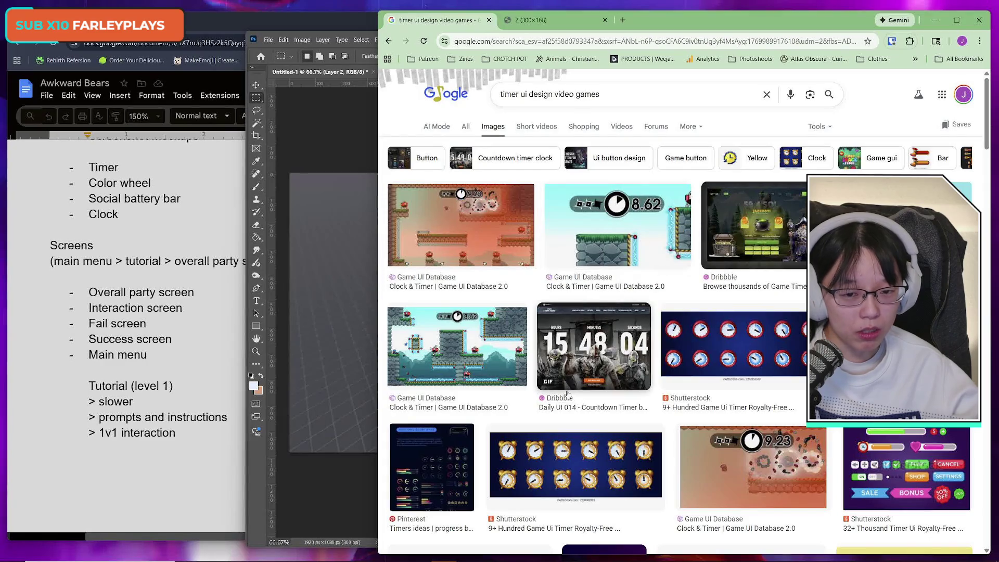
middle_click(724, 364)
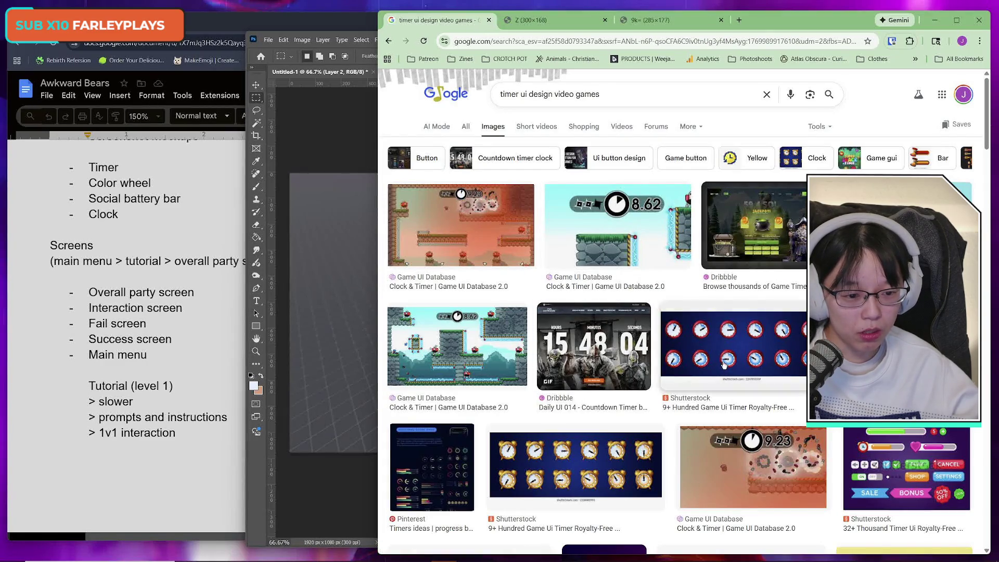
scroll(724, 364, down, 3)
middle_click(764, 347)
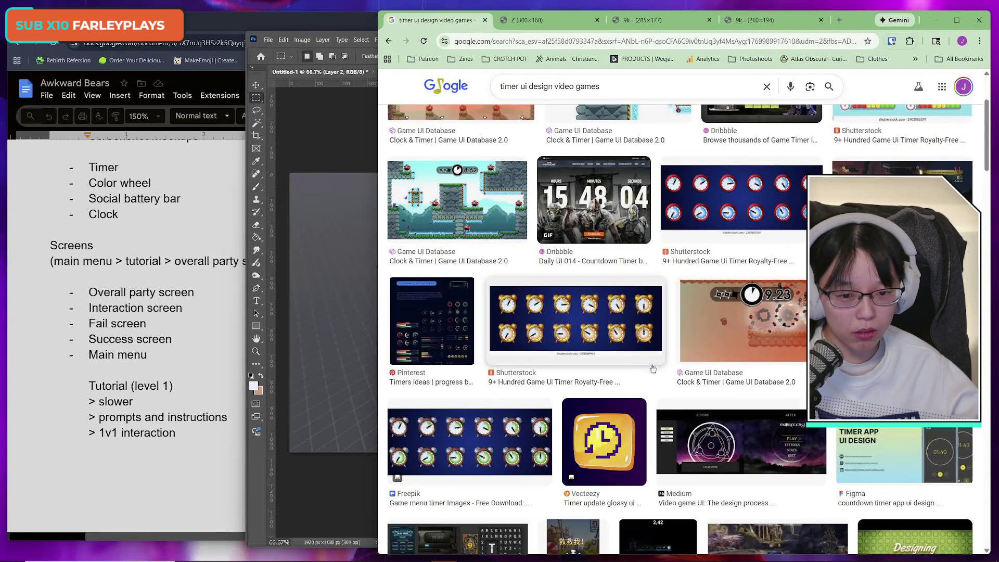
scroll(672, 369, down, 3)
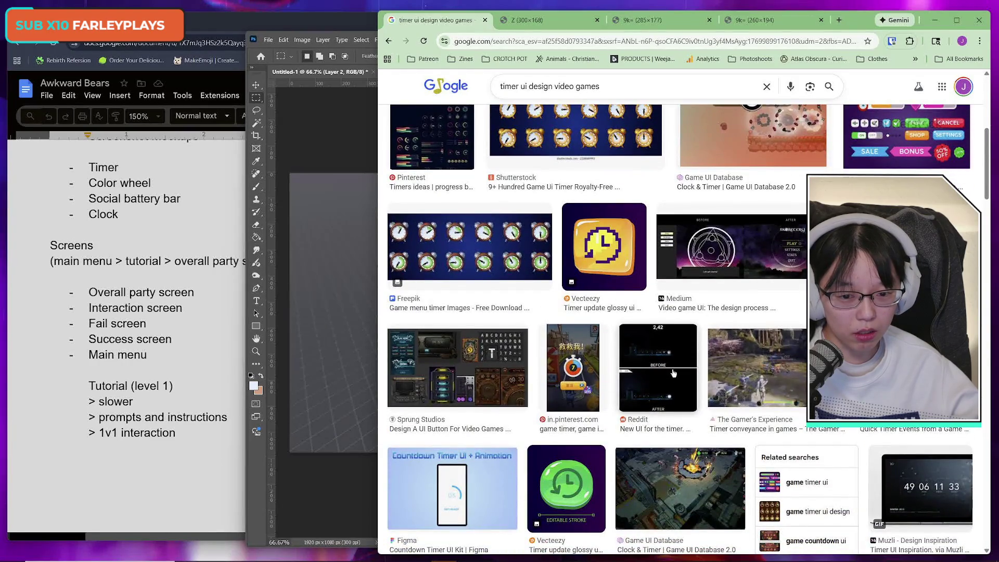
scroll(673, 373, down, 3)
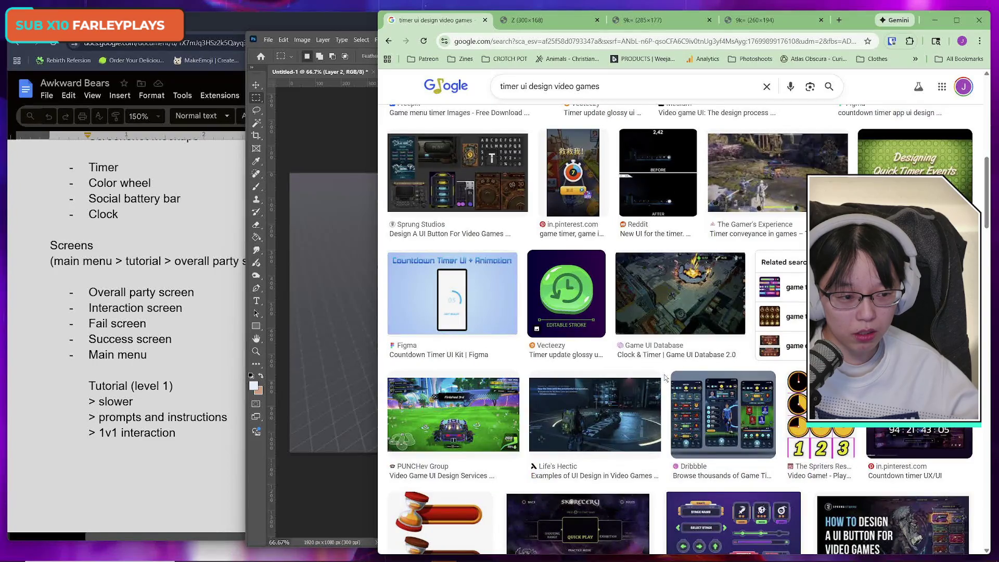
scroll(665, 377, down, 3)
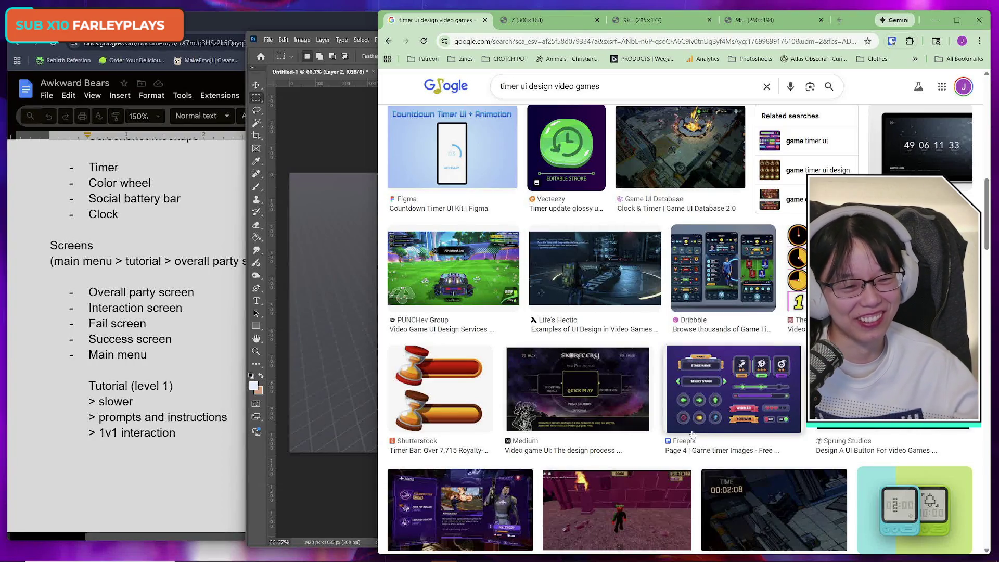
scroll(692, 433, down, 3)
scroll(688, 441, down, 3)
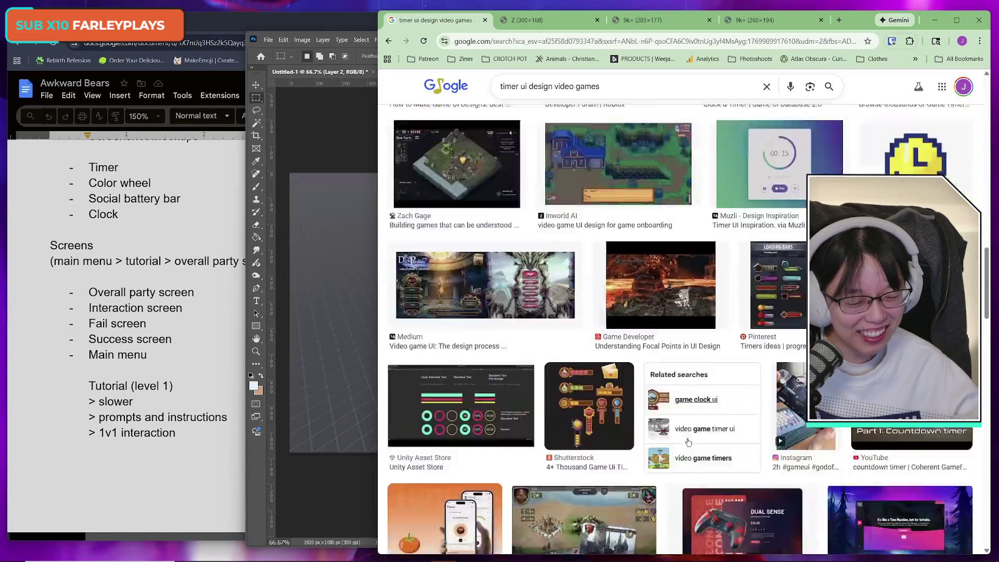
scroll(688, 442, down, 2)
scroll(686, 436, up, 8)
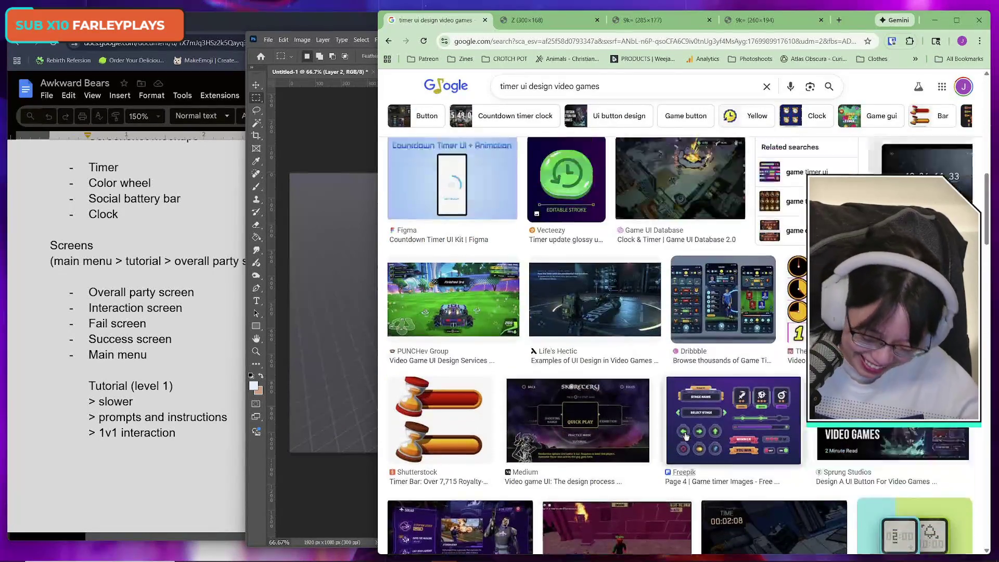
scroll(685, 436, up, 5)
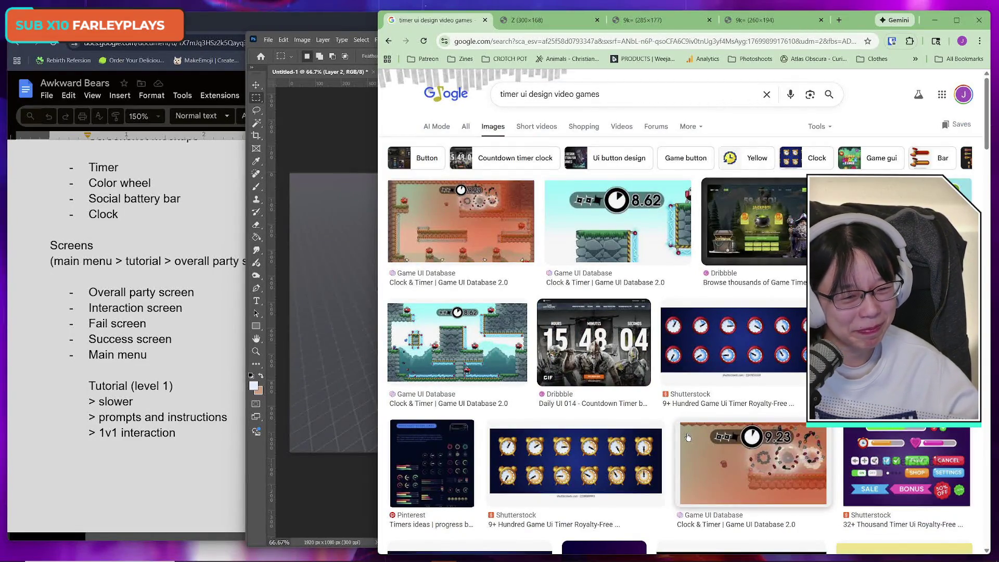
- Open the clock-grid timer image in a new tab and scroll further through the results
right_click(719, 333)
click(769, 343)
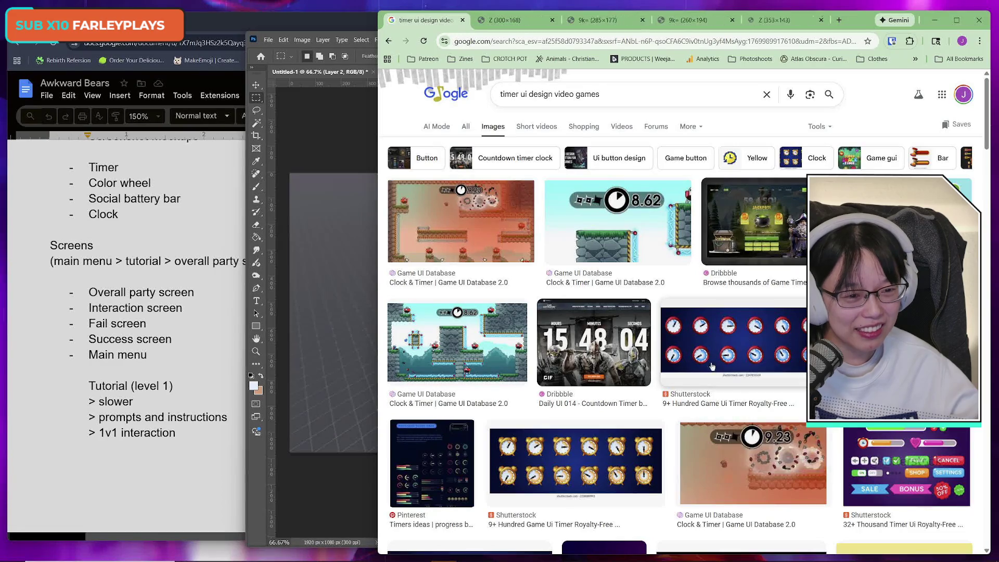
scroll(686, 406, down, 8)
scroll(686, 405, up, 8)
scroll(686, 406, down, 10)
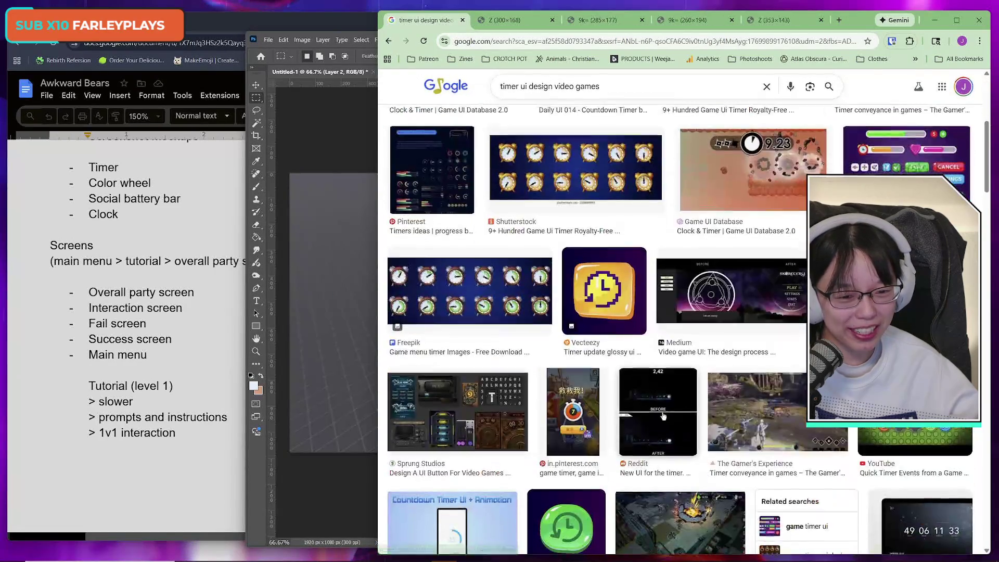
scroll(663, 417, down, 10)
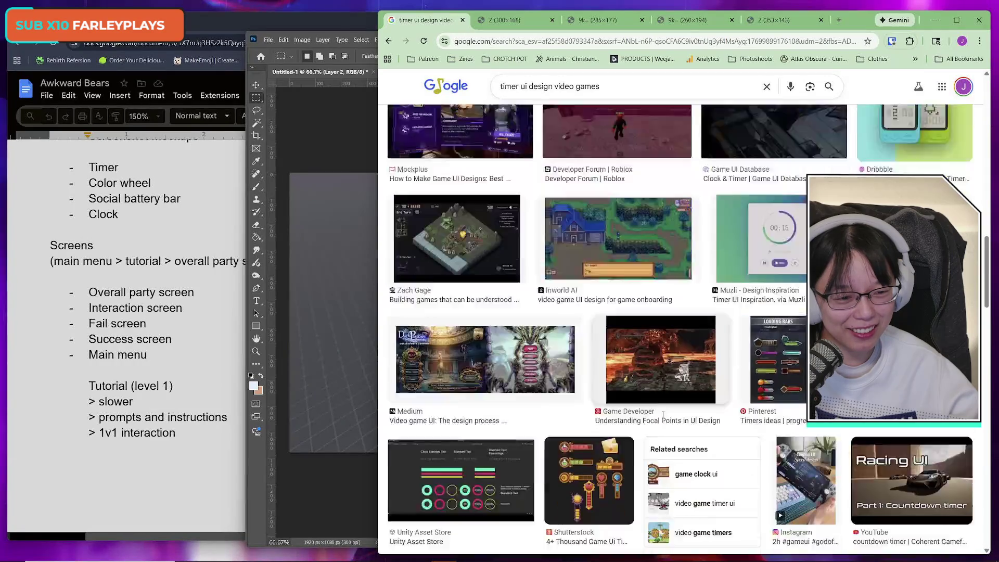
scroll(665, 418, up, 2)
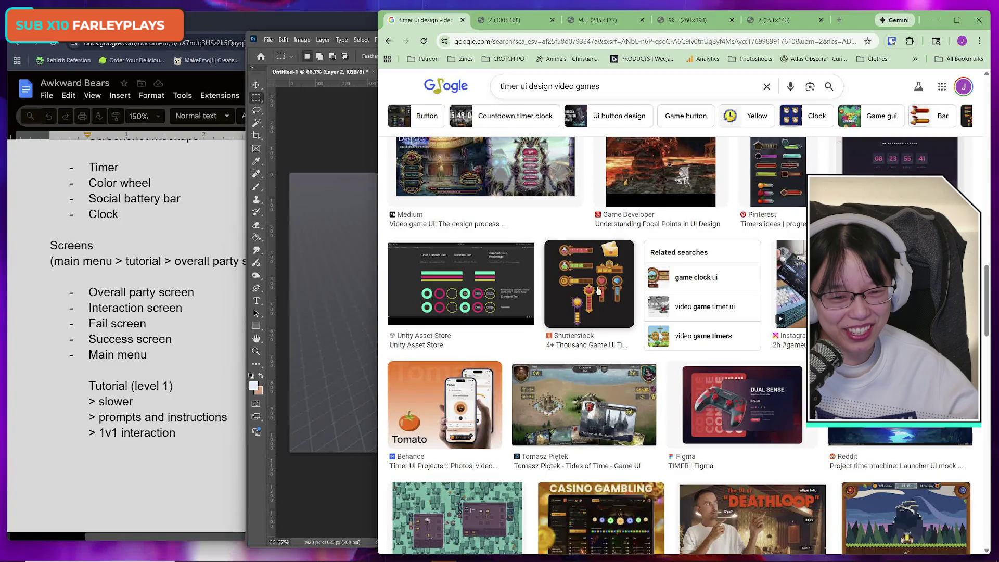
scroll(662, 393, down, 5)
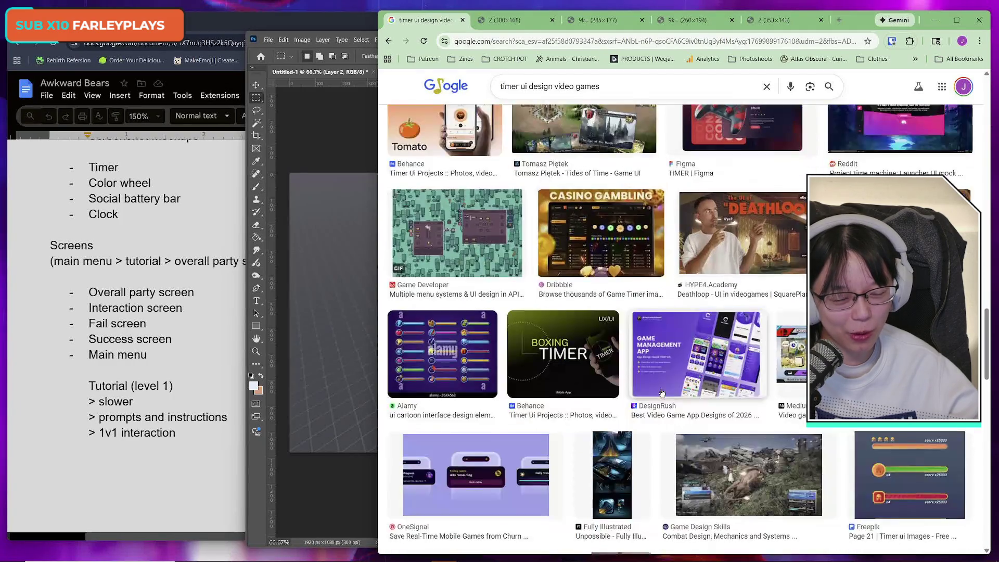
scroll(661, 393, down, 4)
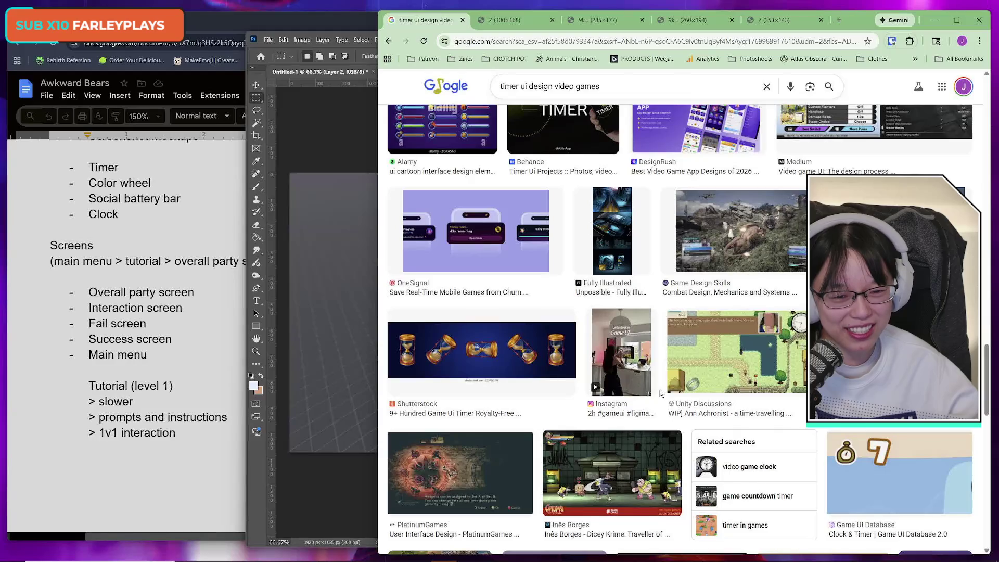
scroll(661, 394, down, 5)
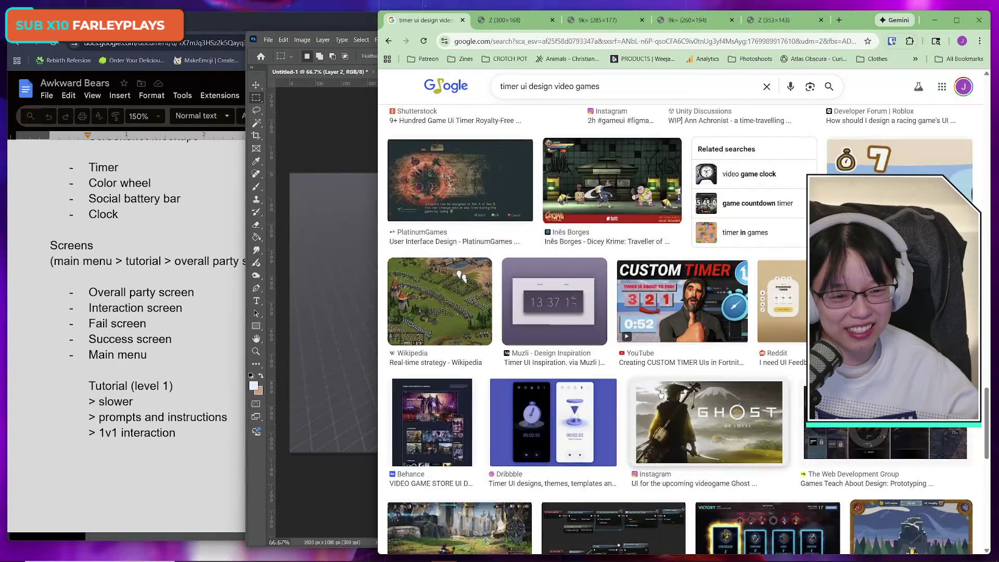
scroll(661, 393, down, 4)
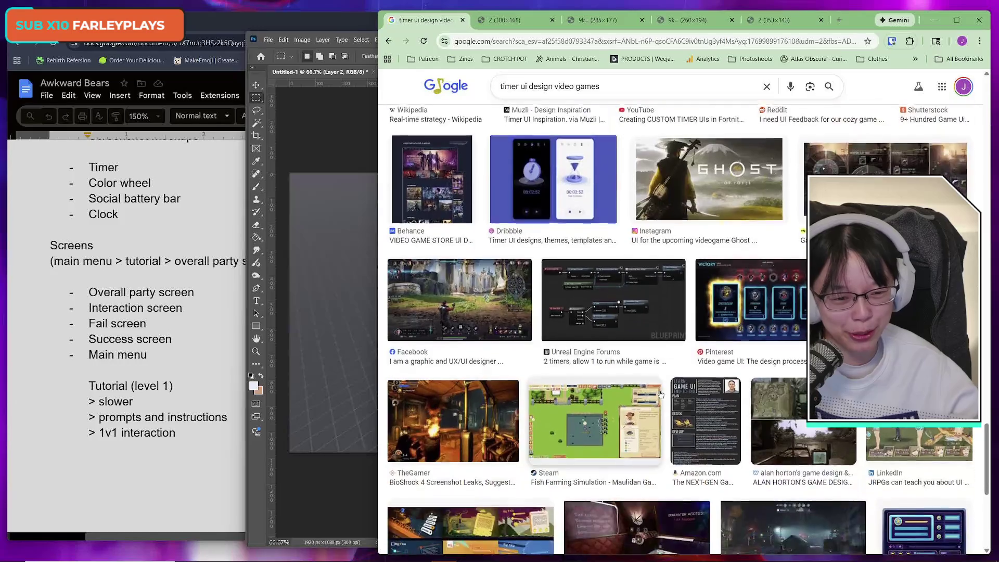
scroll(661, 394, down, 5)
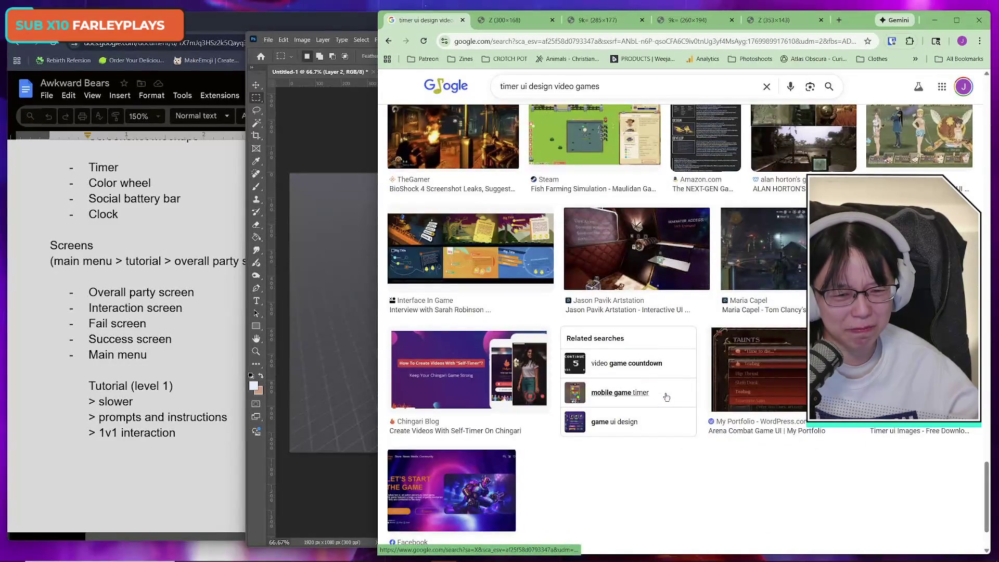
scroll(666, 397, down, 3)
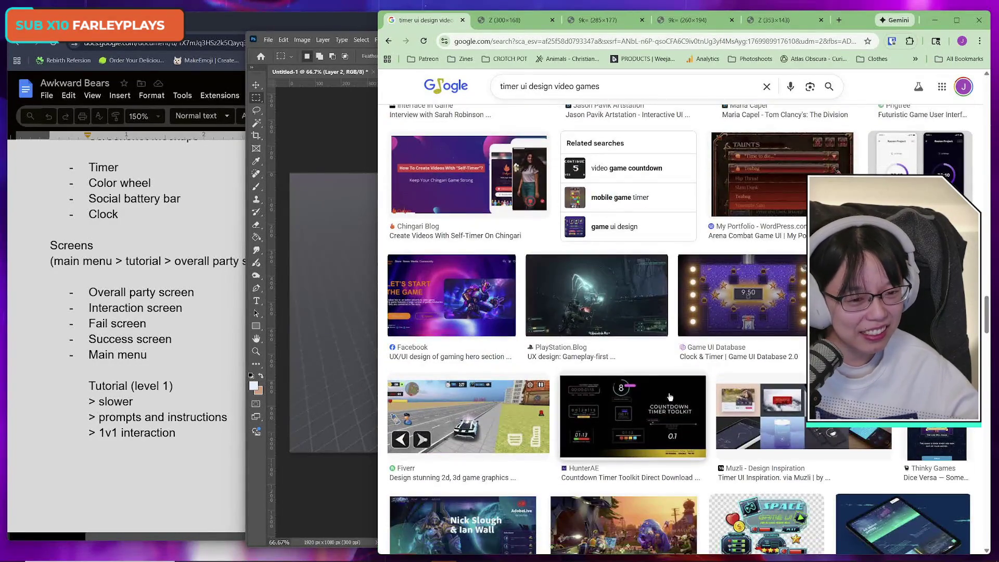
- Open the 'mobile game timer' related search in a new tab and move it to first position
middle_click(619, 197)
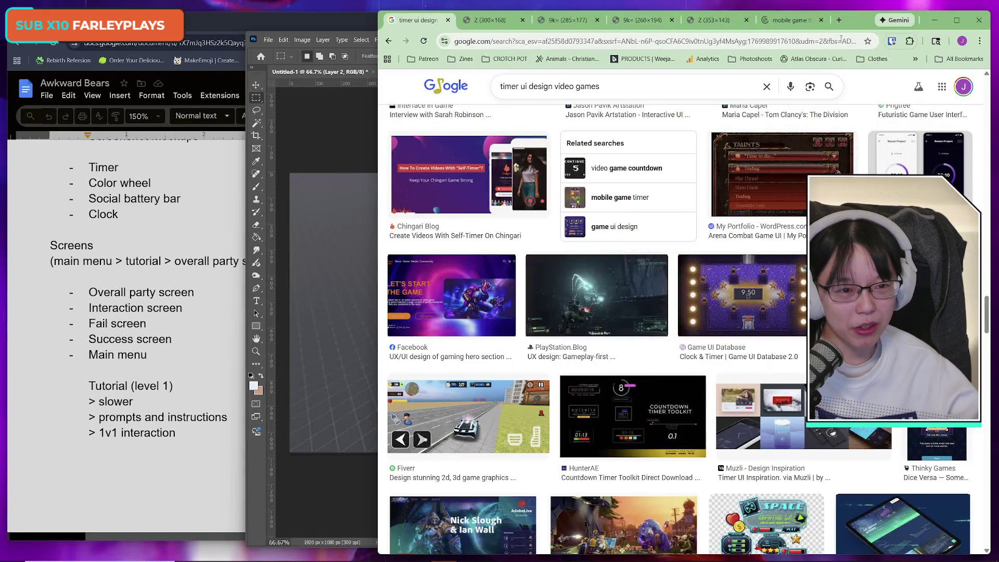
click(793, 20)
drag(793, 20, 416, 19)
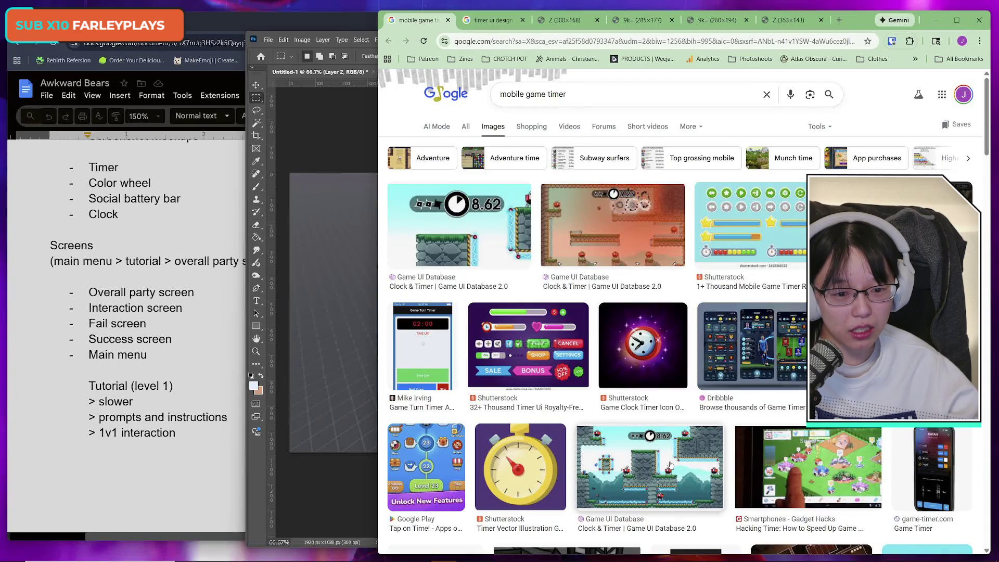
- Open the Game UI Database timer image in a separate tab
scroll(668, 462, down, 5)
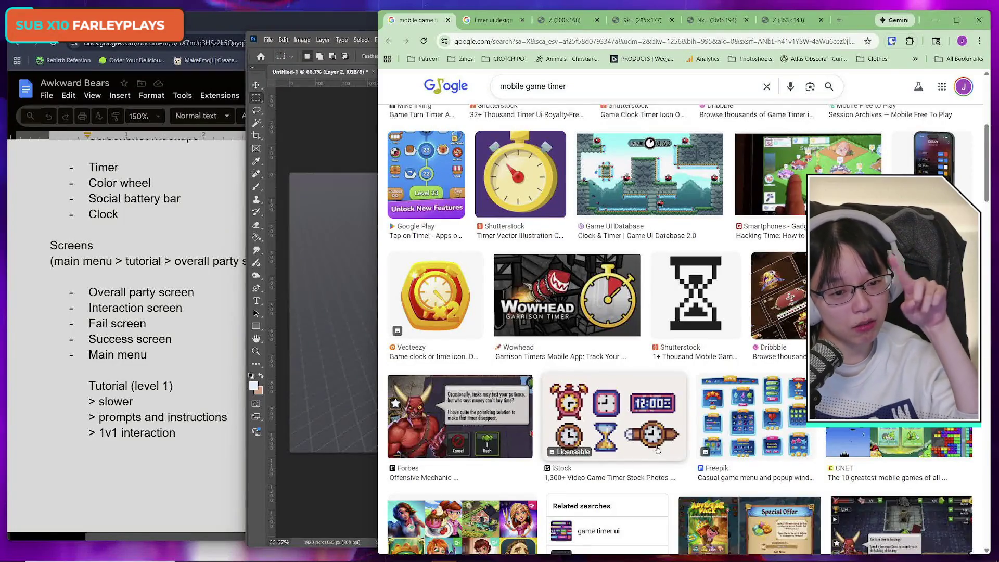
middle_click(657, 449)
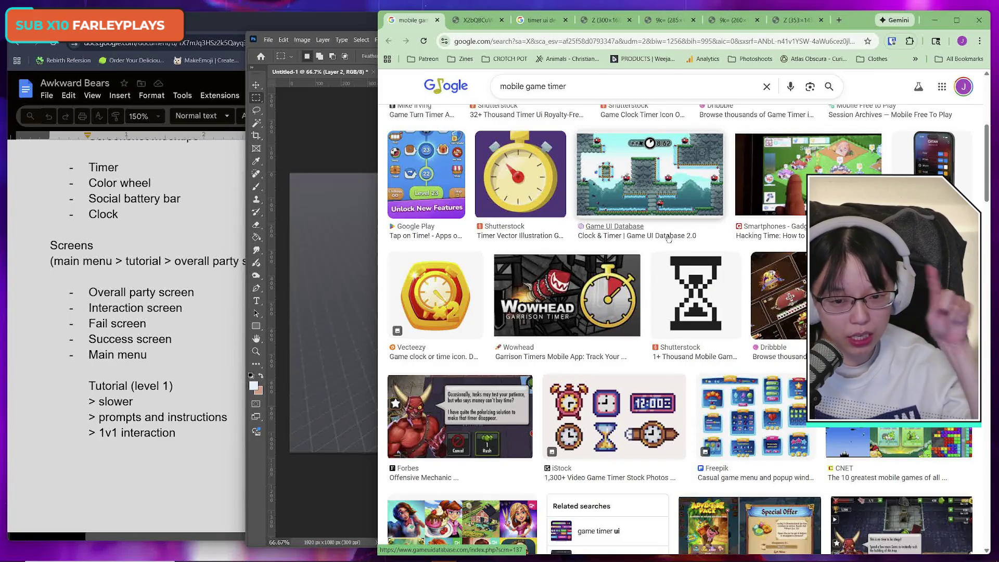
scroll(726, 385, down, 3)
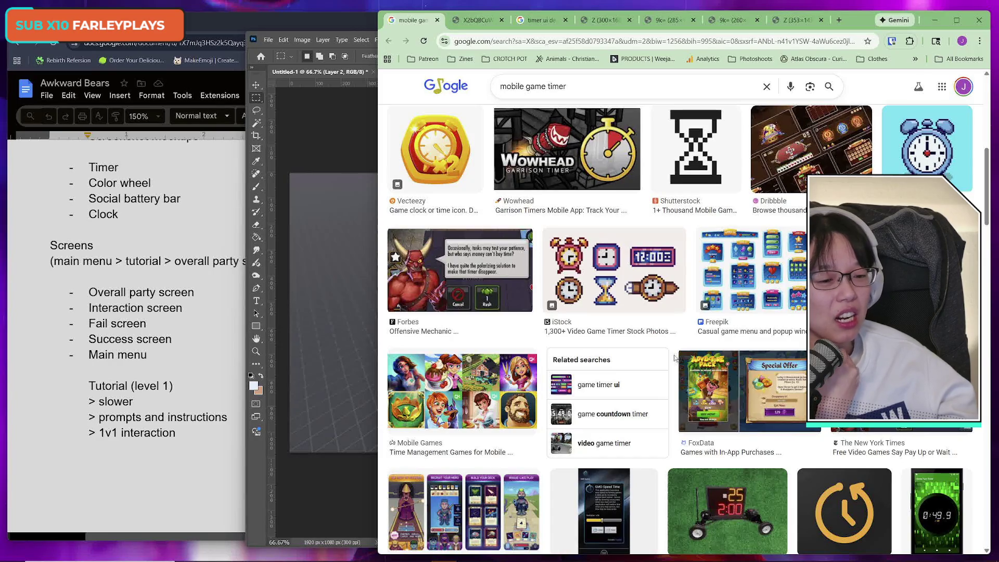
right_click(675, 358)
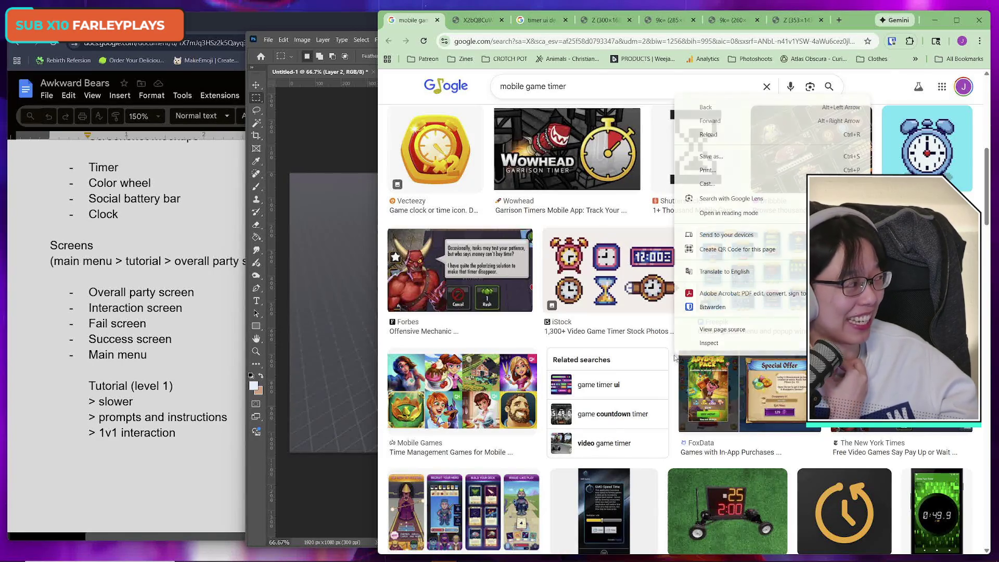
key(Escape)
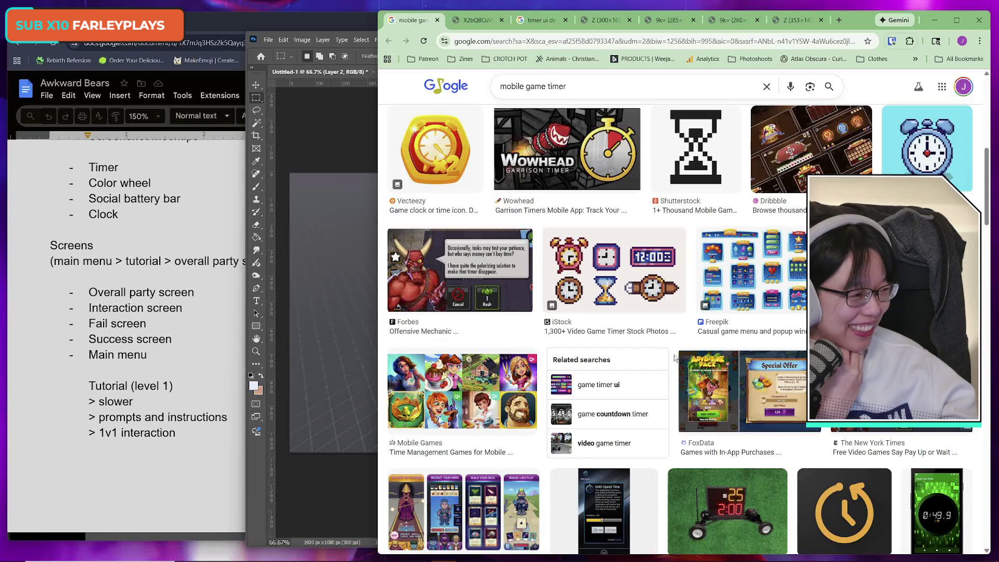
- Type 'stardew valley screenshot' into the search box but dismiss the suggestions without searching
scroll(672, 357, down, 5)
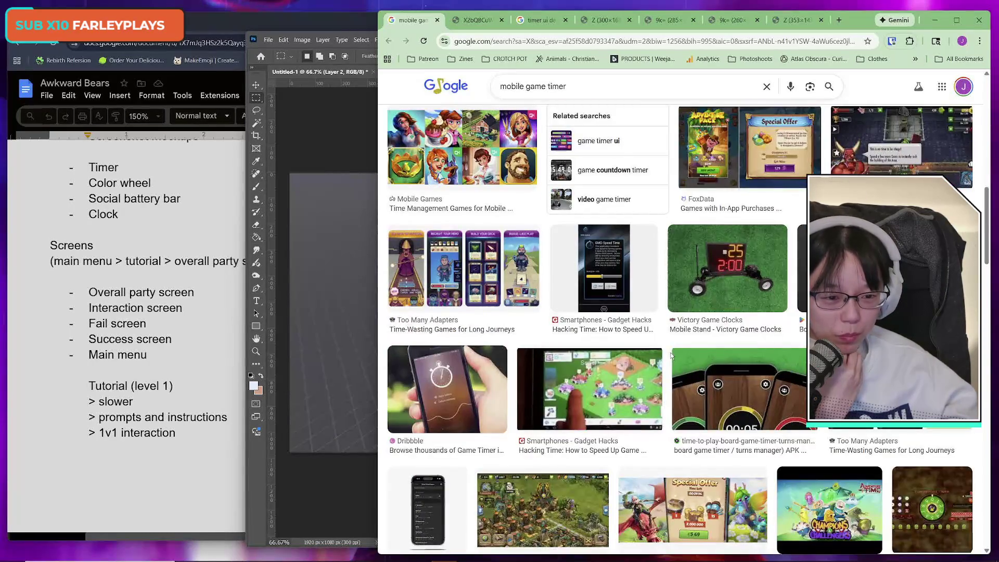
scroll(671, 356, down, 5)
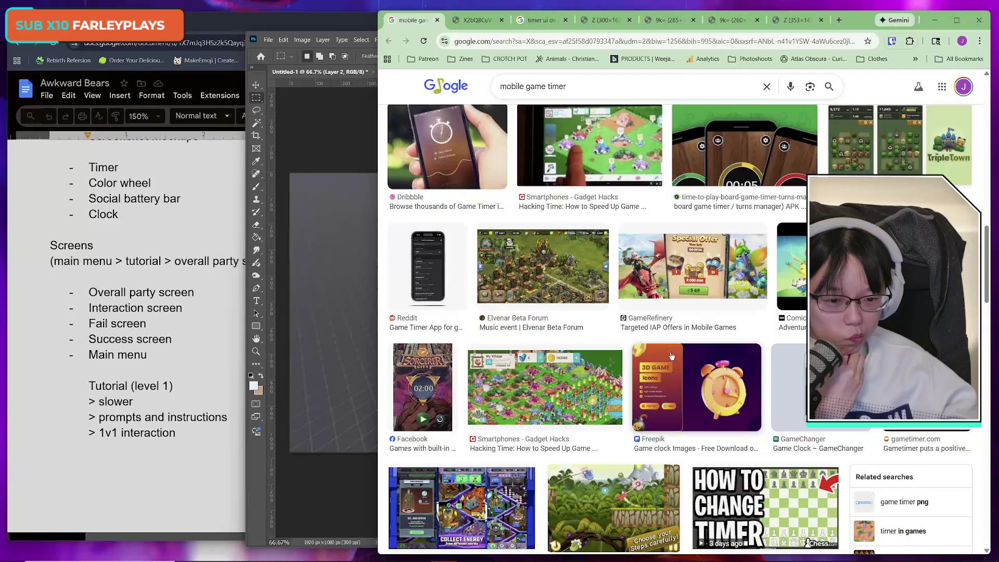
scroll(671, 355, down, 4)
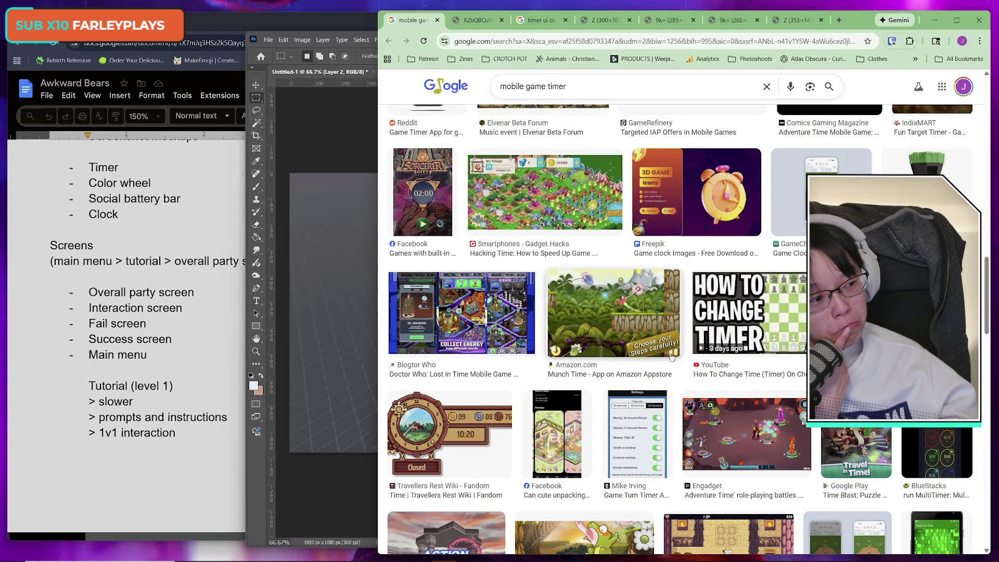
scroll(671, 357, down, 1)
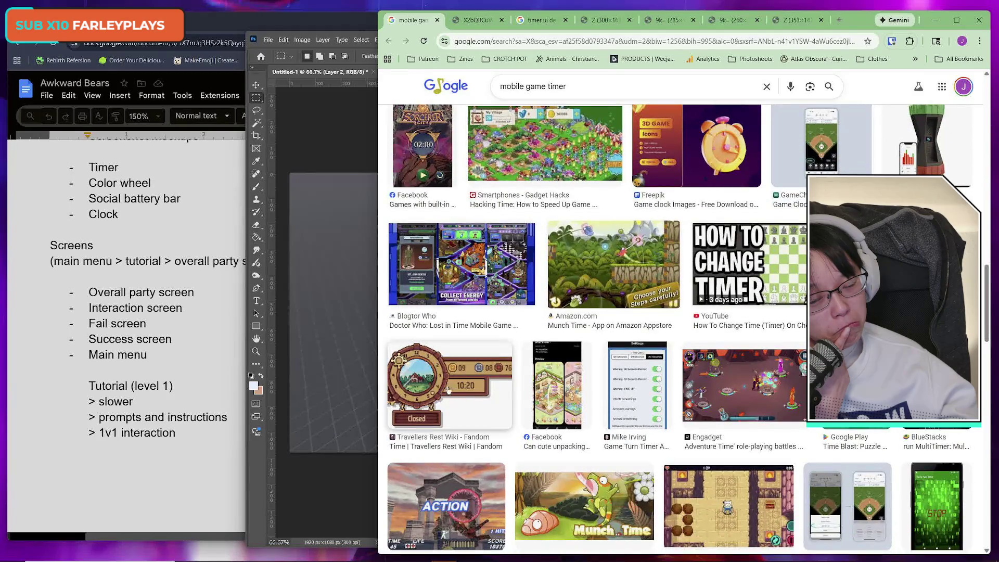
drag(574, 86, 404, 97)
text(stardew)
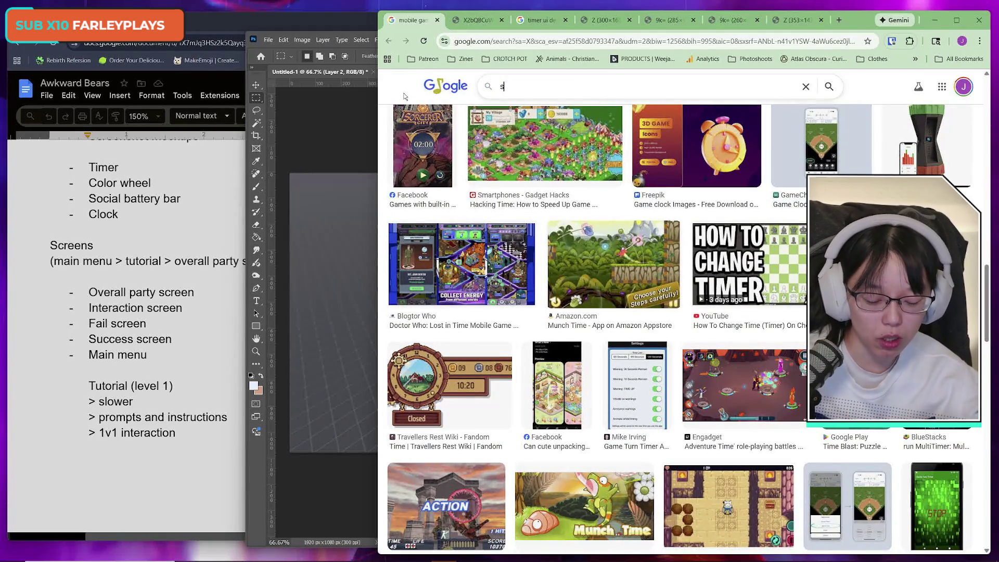
text( valely)
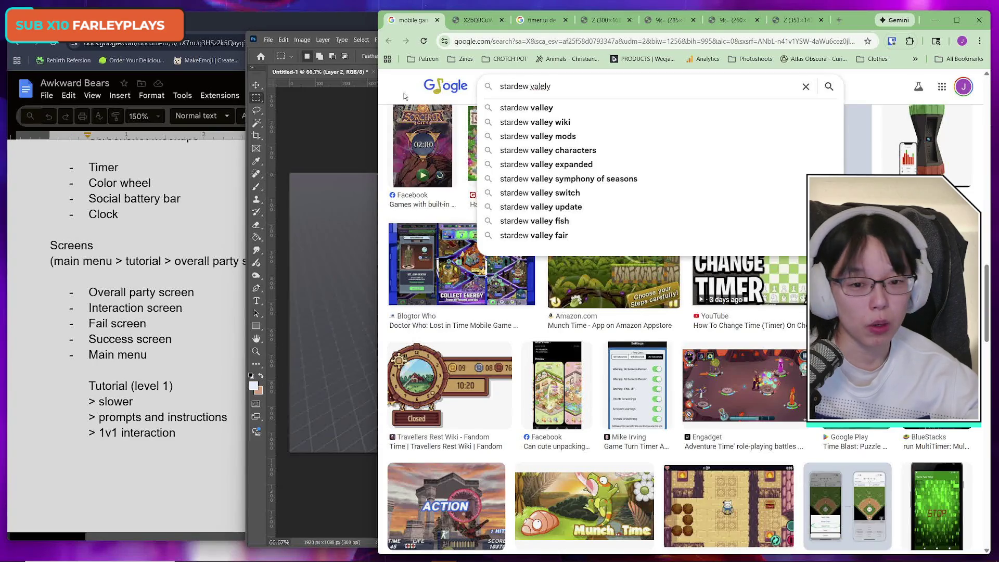
key(BackSpace)
key(BackSpace)
key(BackSpace)
text(ley )
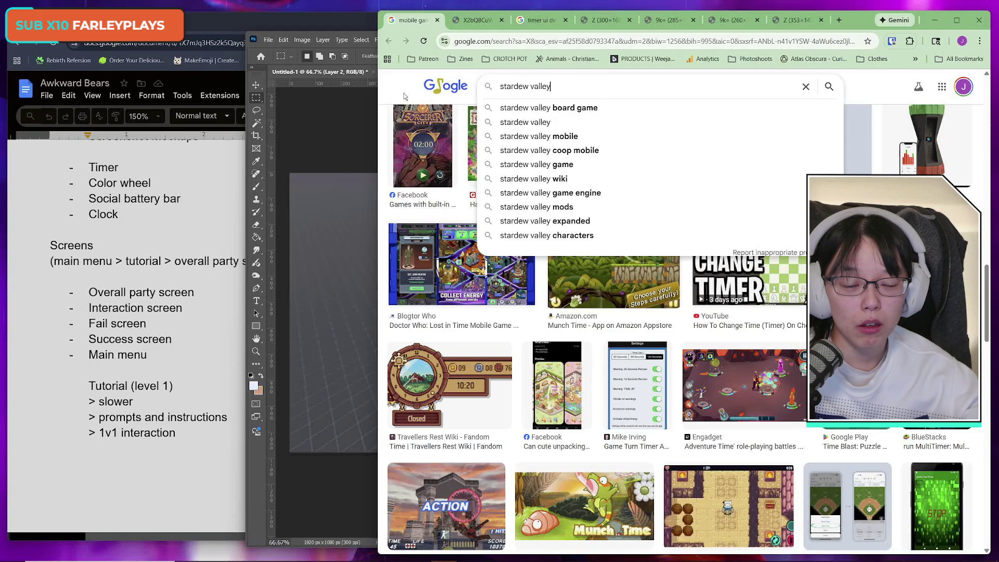
text(screenshot)
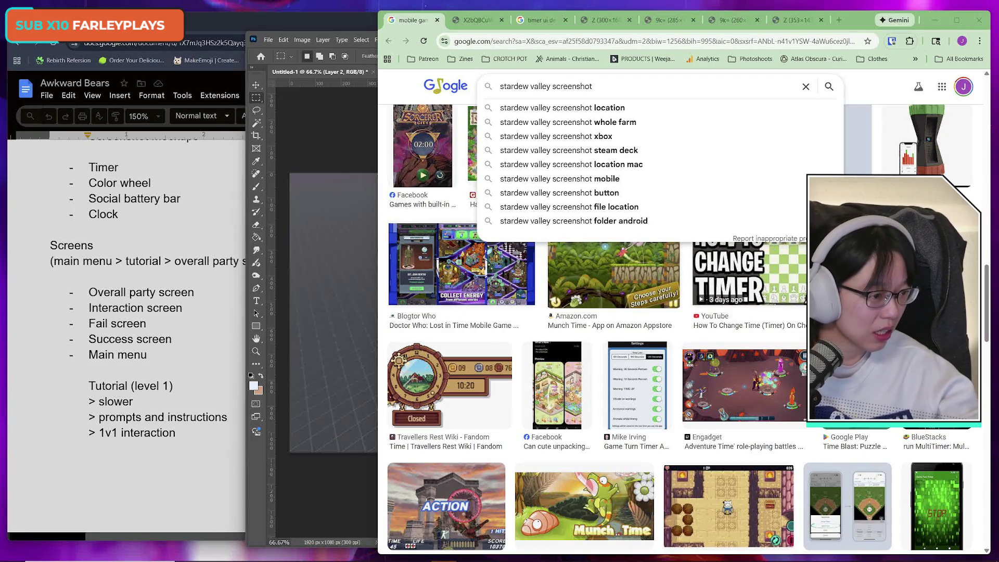
drag(855, 26, 849, 19)
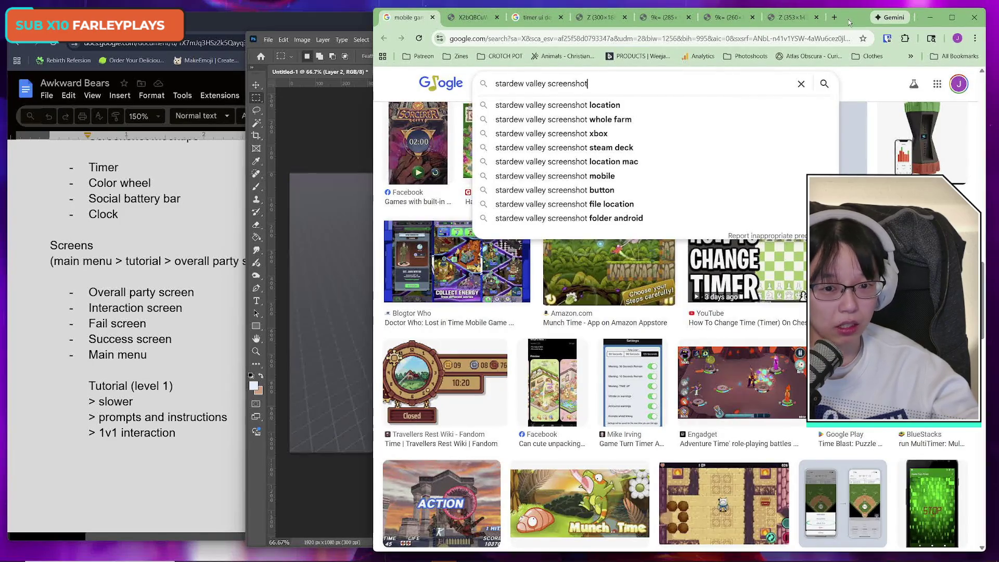
key(Escape)
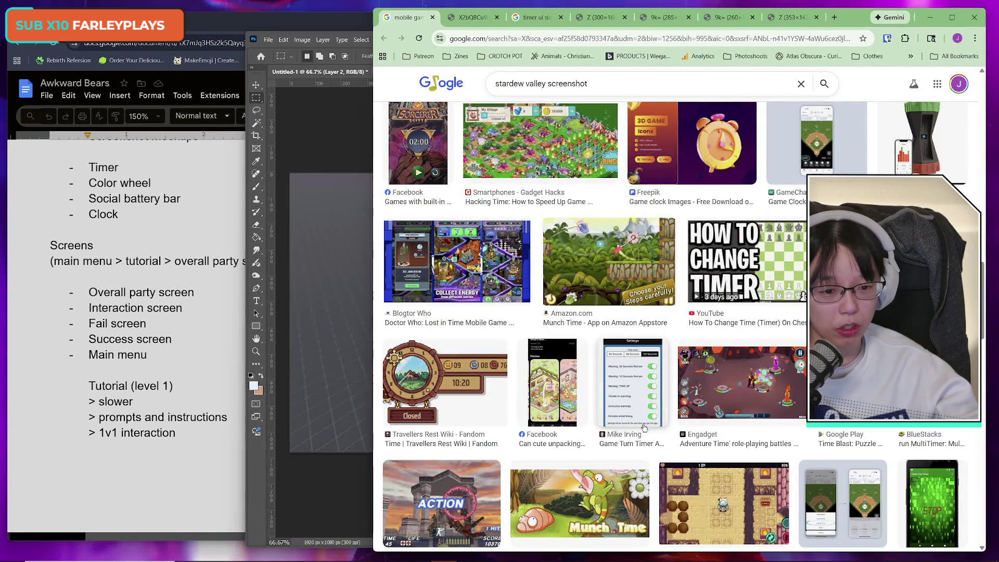
- Glance at the pixel hourglass timer image, then return to the timer ui design results
scroll(658, 441, down, 6)
scroll(656, 440, up, 10)
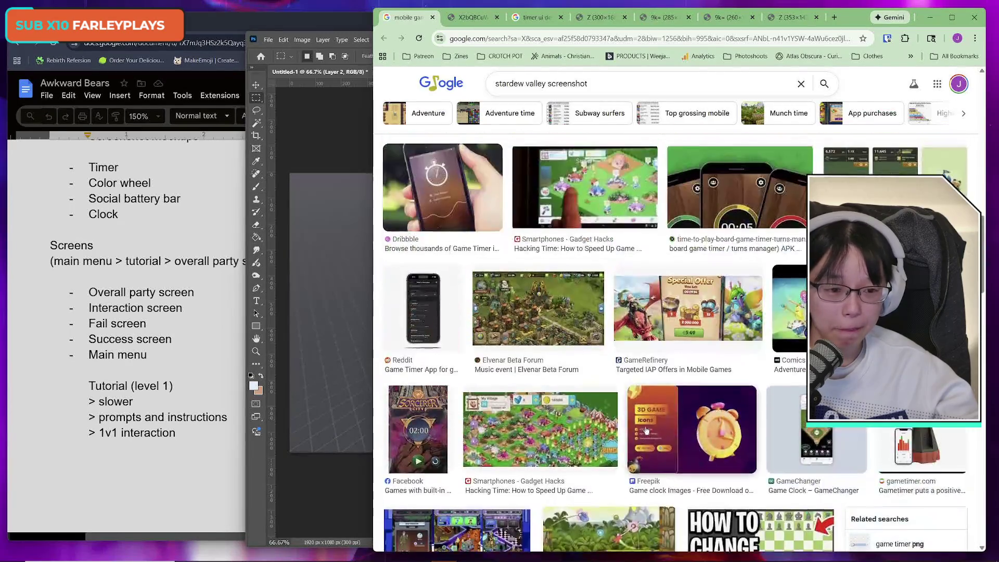
scroll(642, 430, up, 5)
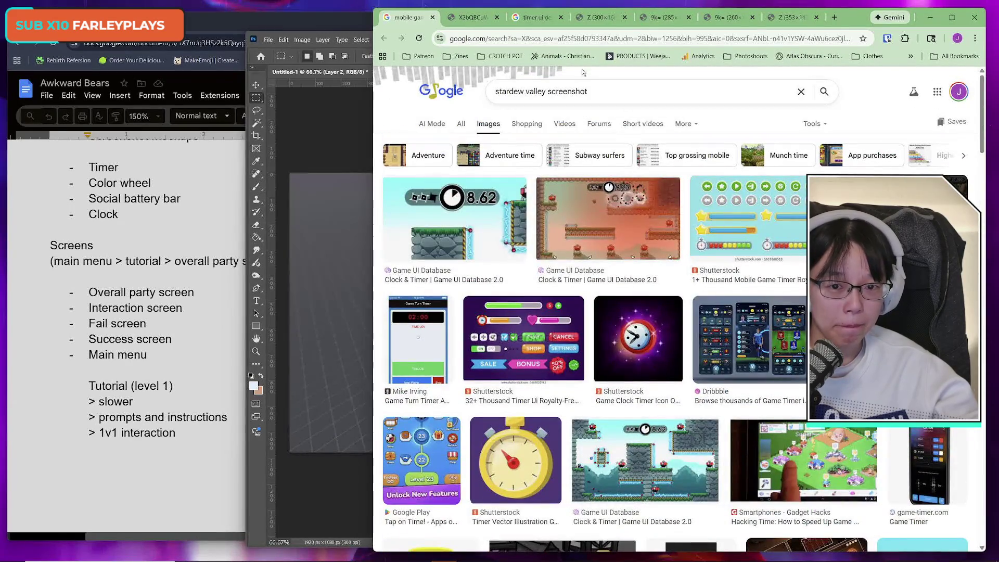
click(474, 20)
click(547, 23)
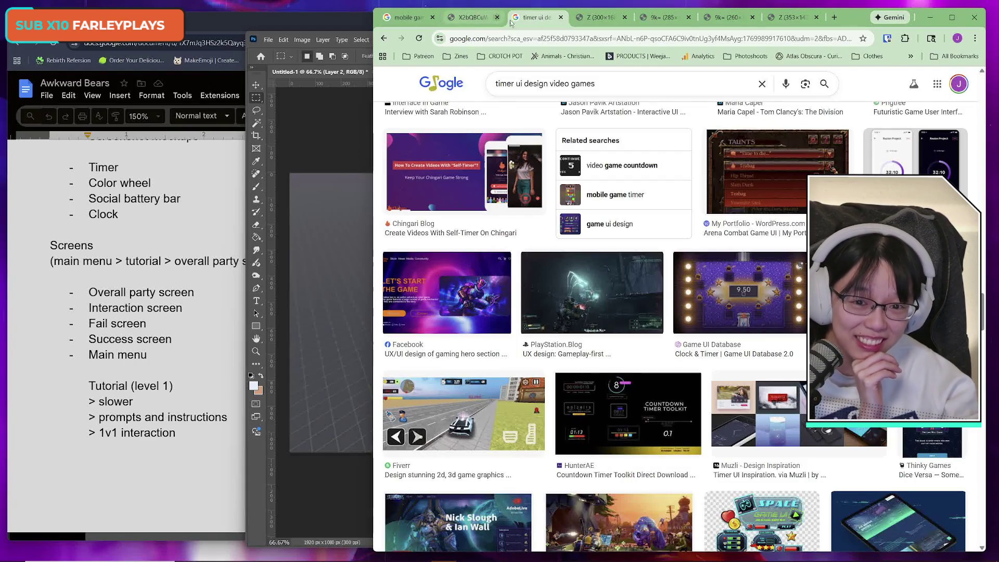
- Move the timer ui design results tab one place left, browse it, then close it and open a blank tab
drag(510, 22, 474, 22)
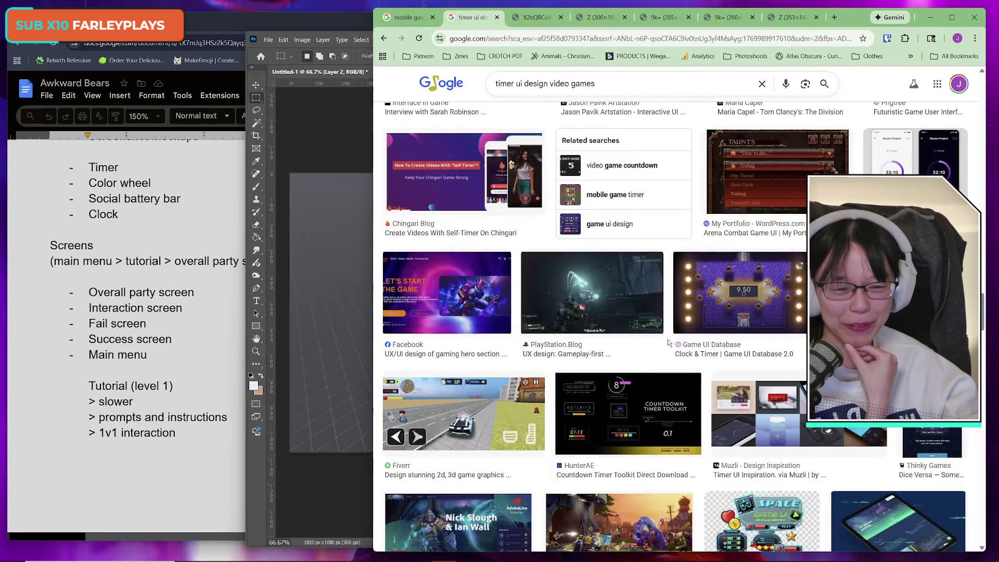
scroll(669, 342, down, 5)
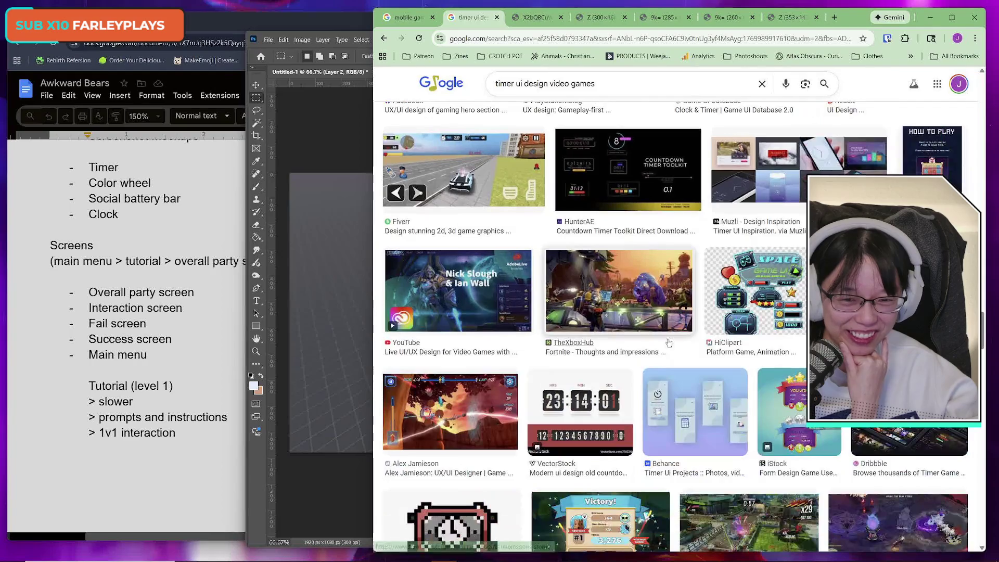
scroll(668, 343, down, 5)
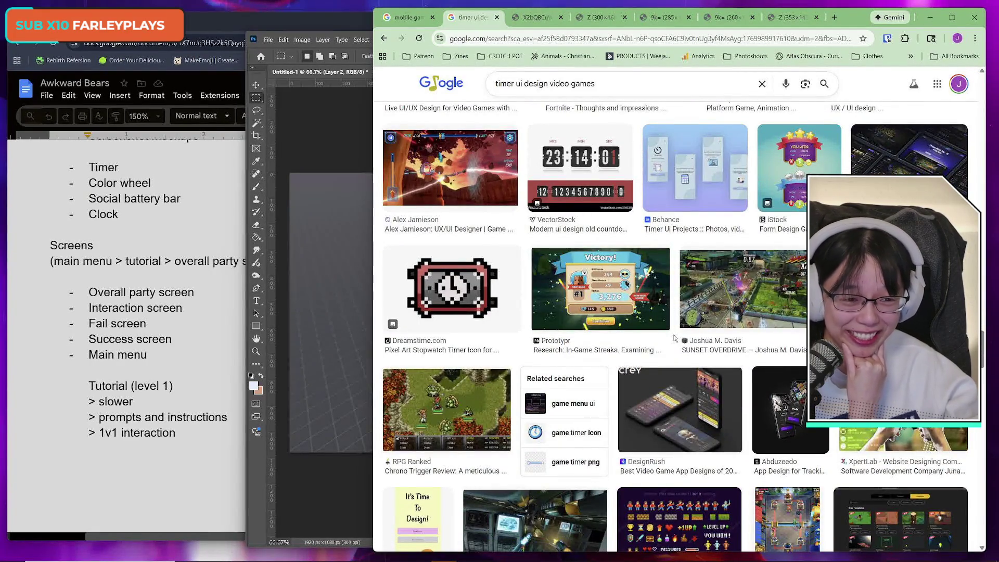
scroll(674, 338, down, 5)
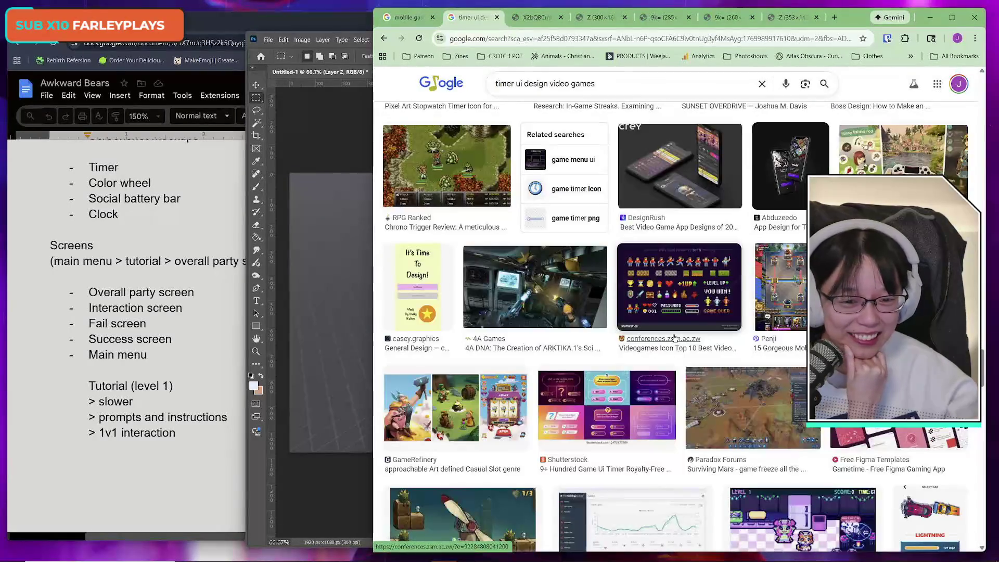
scroll(674, 338, down, 5)
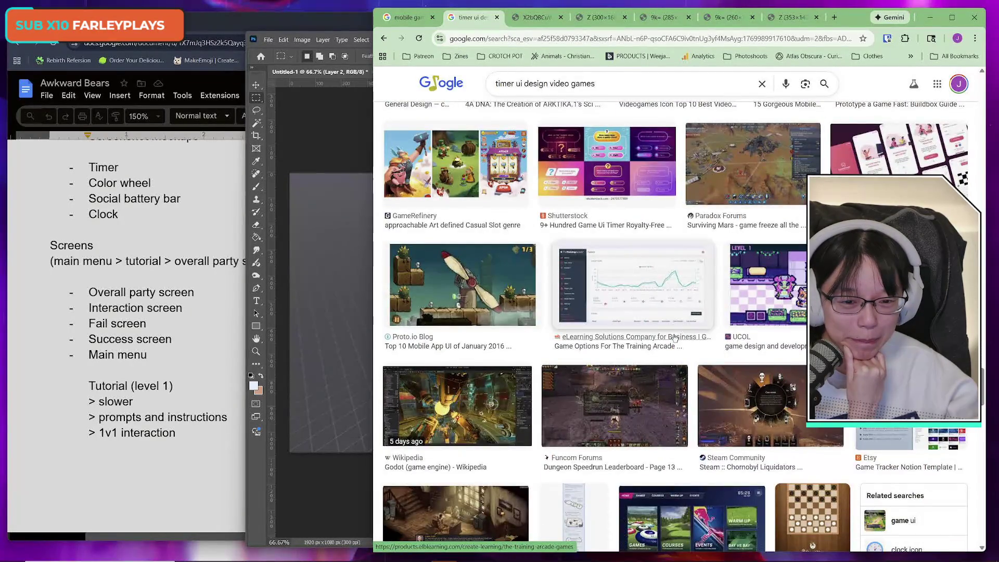
scroll(674, 338, up, 10)
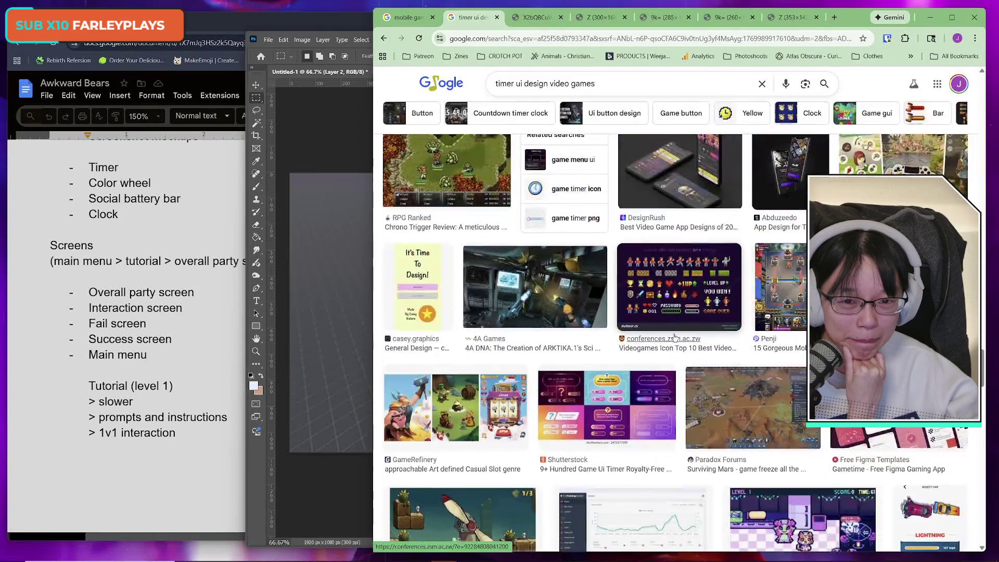
click(498, 18)
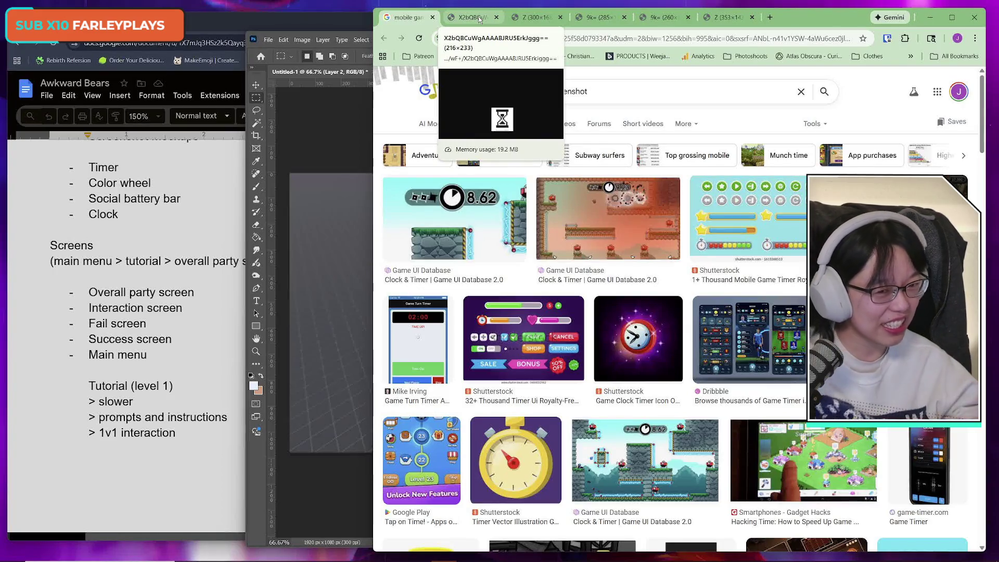
click(770, 17)
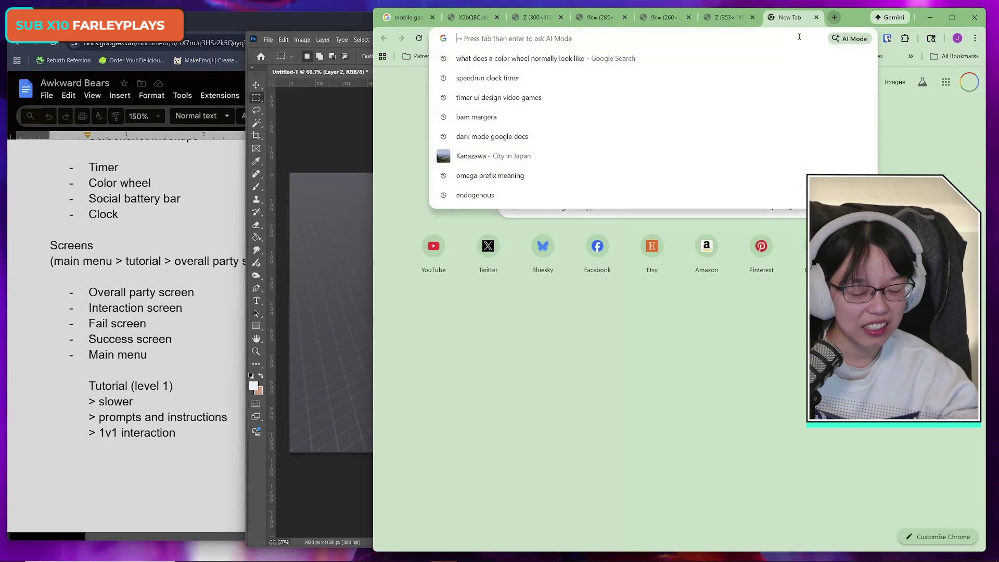
- Search for allergy certification and show its image results
text(allergy certif)
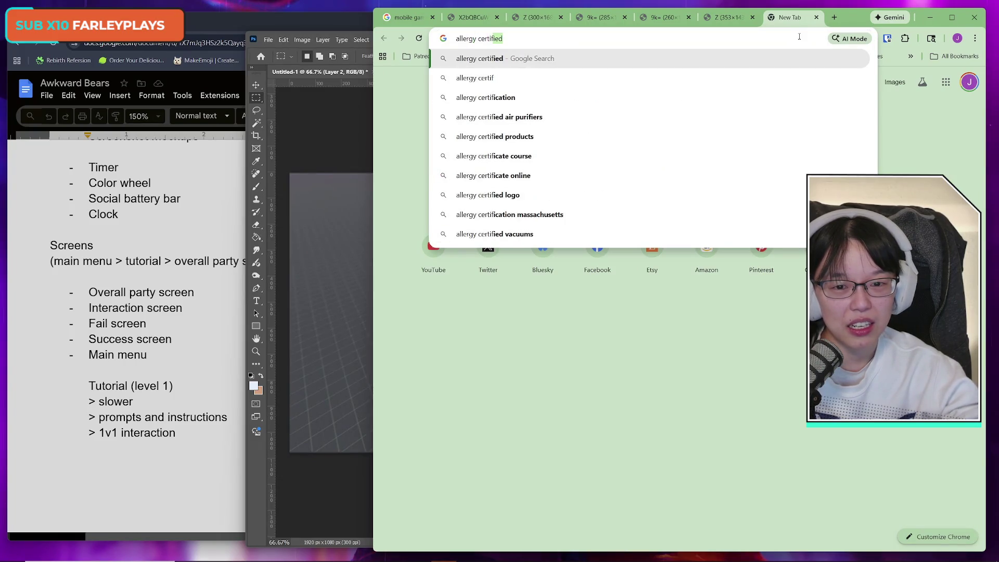
key(Down)
key(Down)
key(Return)
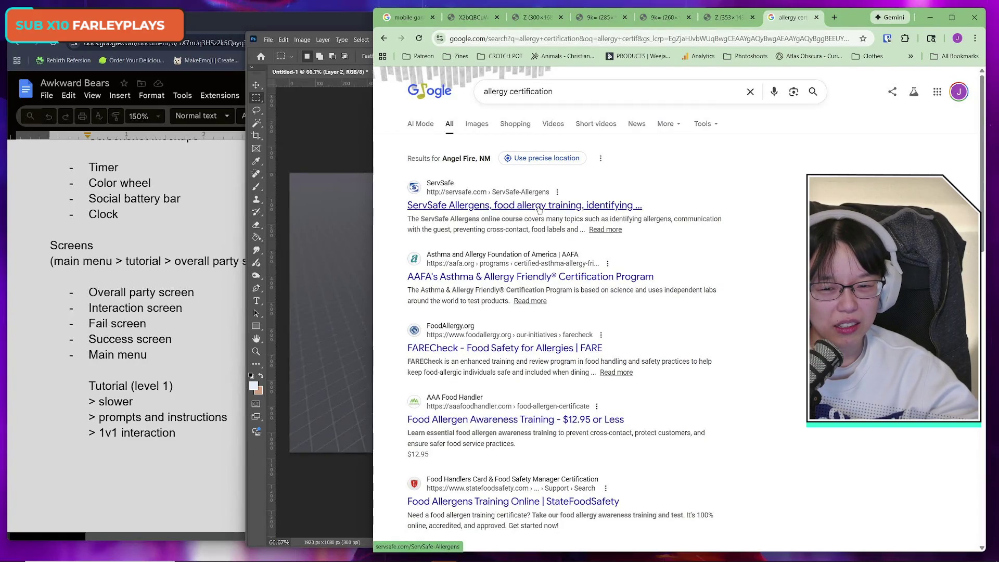
scroll(749, 331, down, 4)
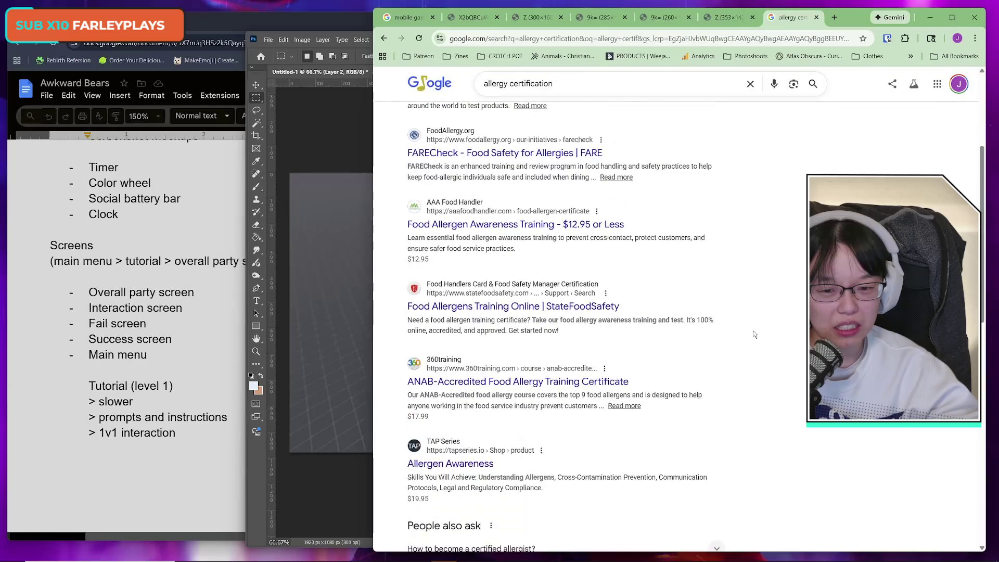
scroll(752, 334, up, 4)
click(477, 125)
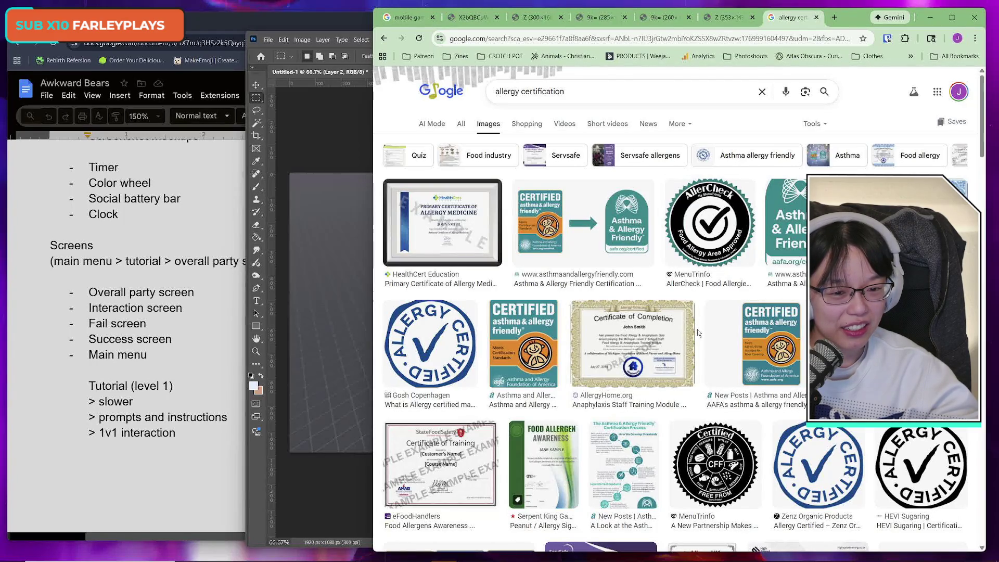
- Close the allergy certification tab, return to mobile game timer results, and open a blank tab
click(817, 18)
click(492, 24)
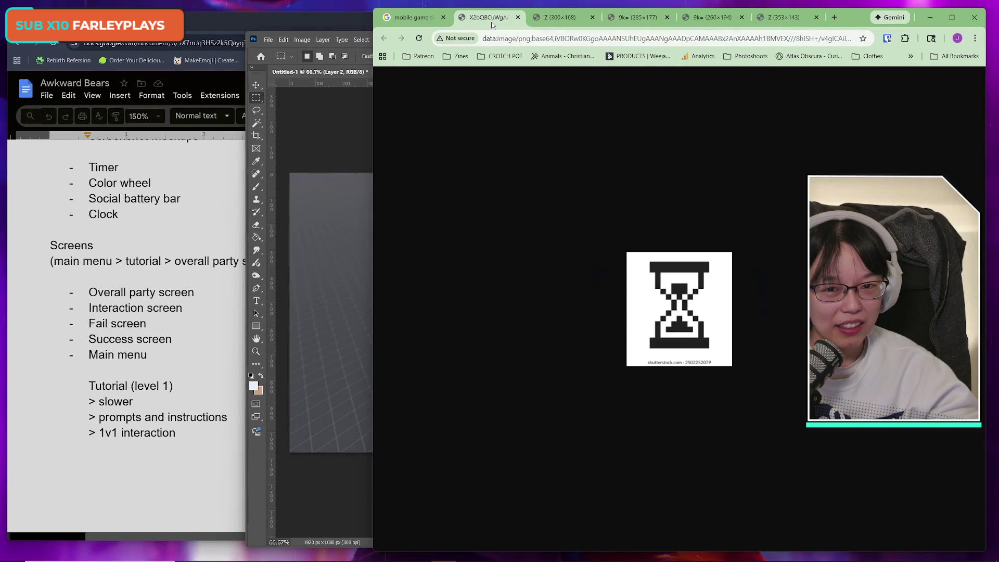
click(411, 17)
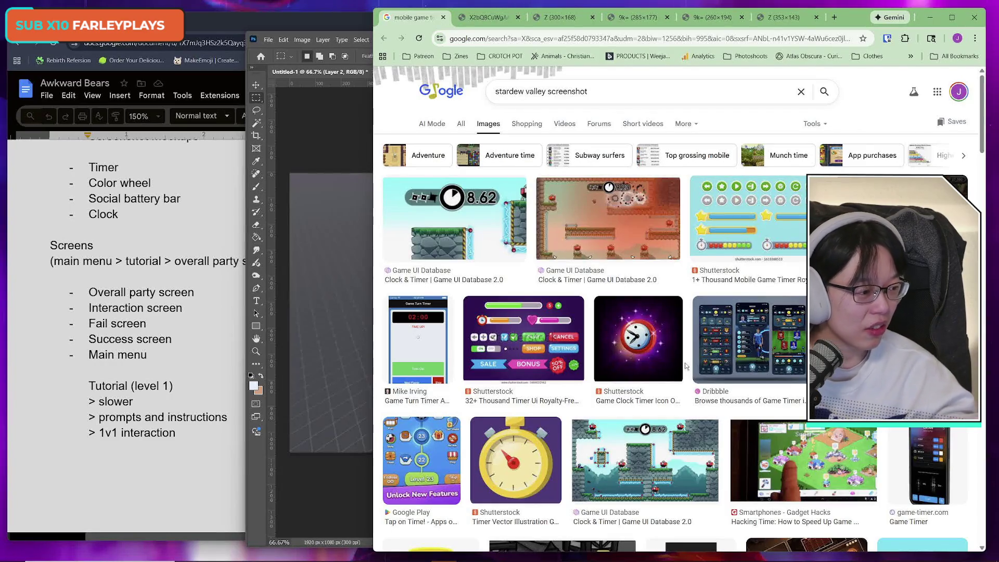
click(834, 17)
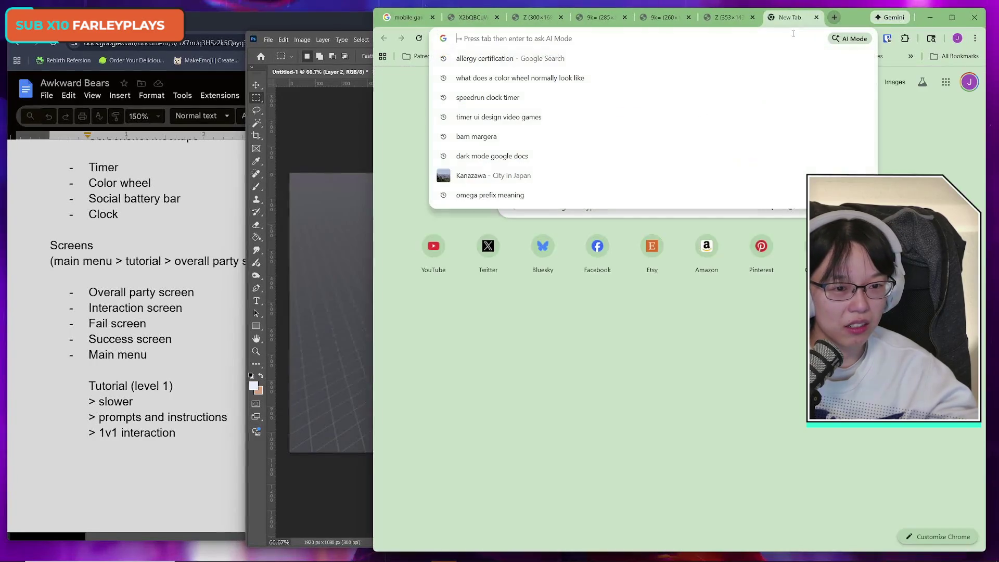
- Close the stray new tab with 'canada' typed in it and view the hourglass image
text(canada)
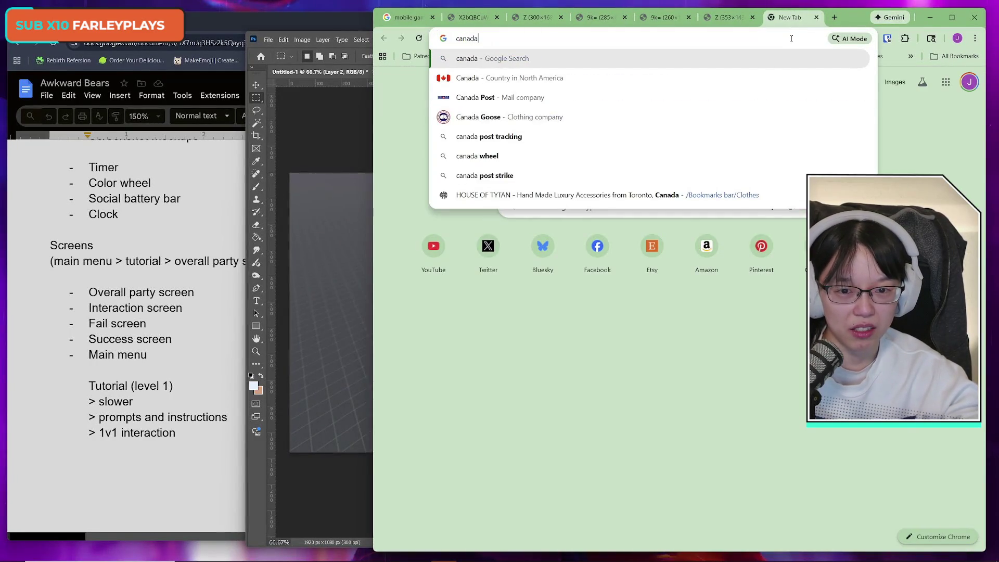
key(ctrl+w)
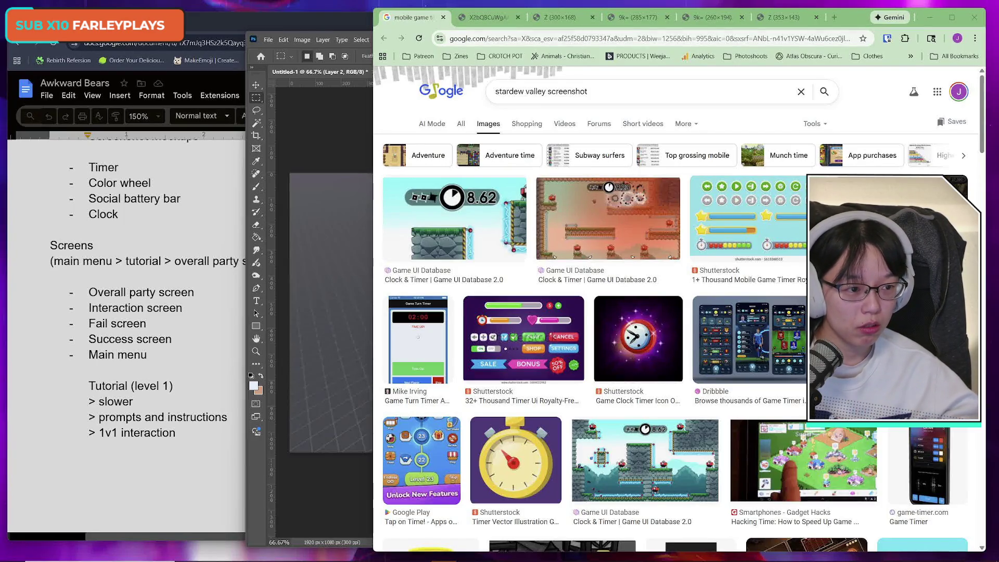
click(488, 17)
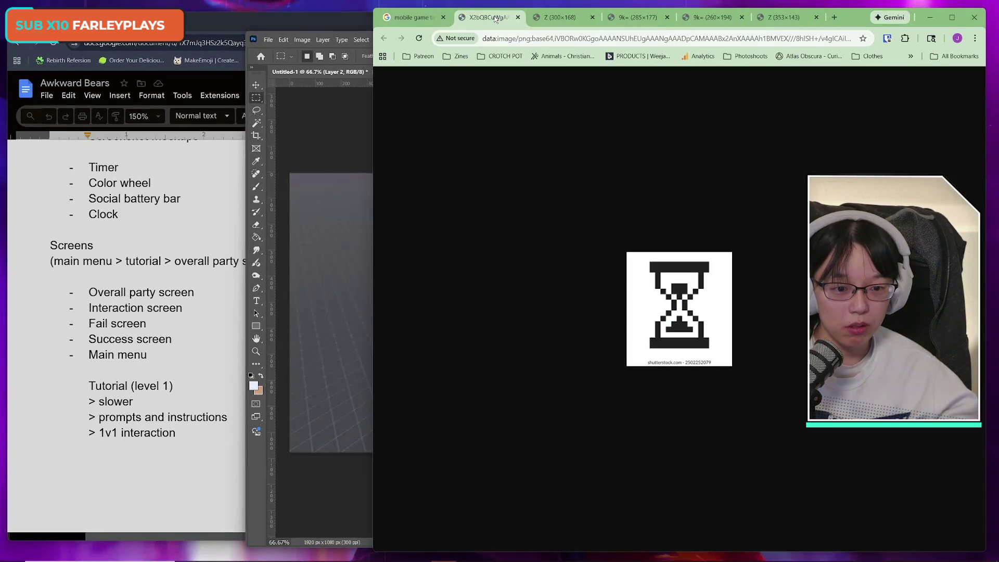
- Narrow the Docs notes window and show the 8.62 game timer screenshot in Chrome
click(579, 21)
click(639, 19)
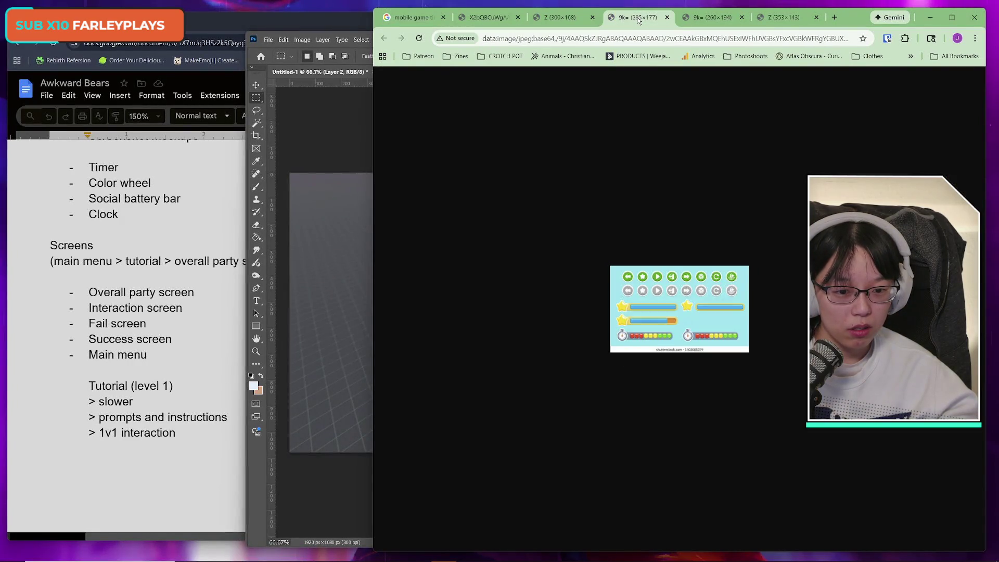
click(572, 23)
click(631, 24)
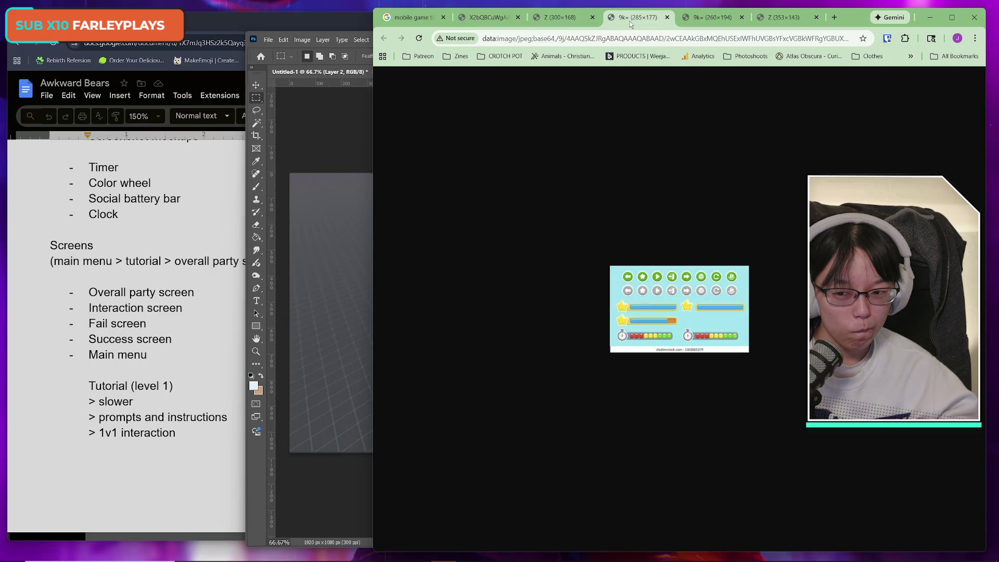
key(alt+Tab)
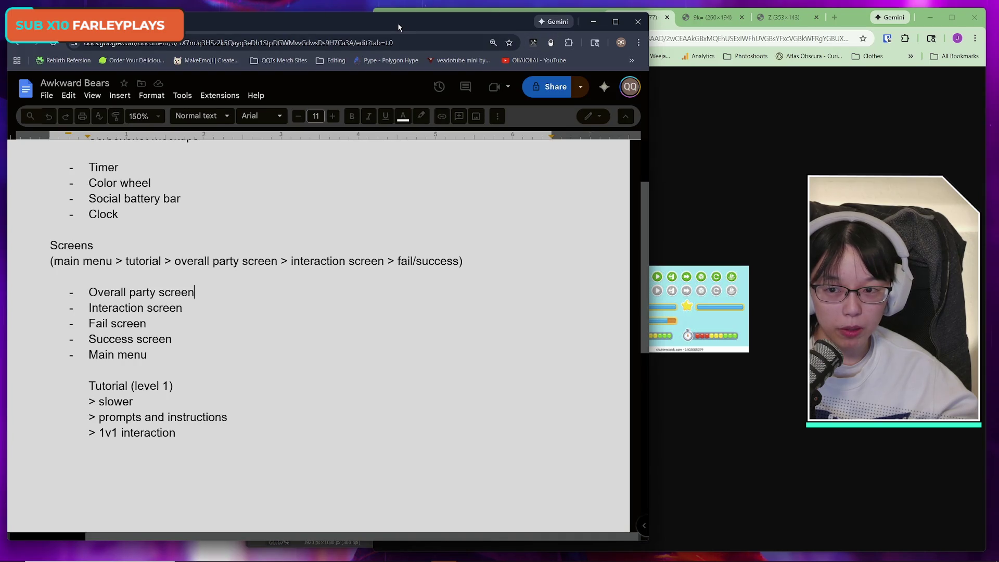
drag(651, 91, 373, 98)
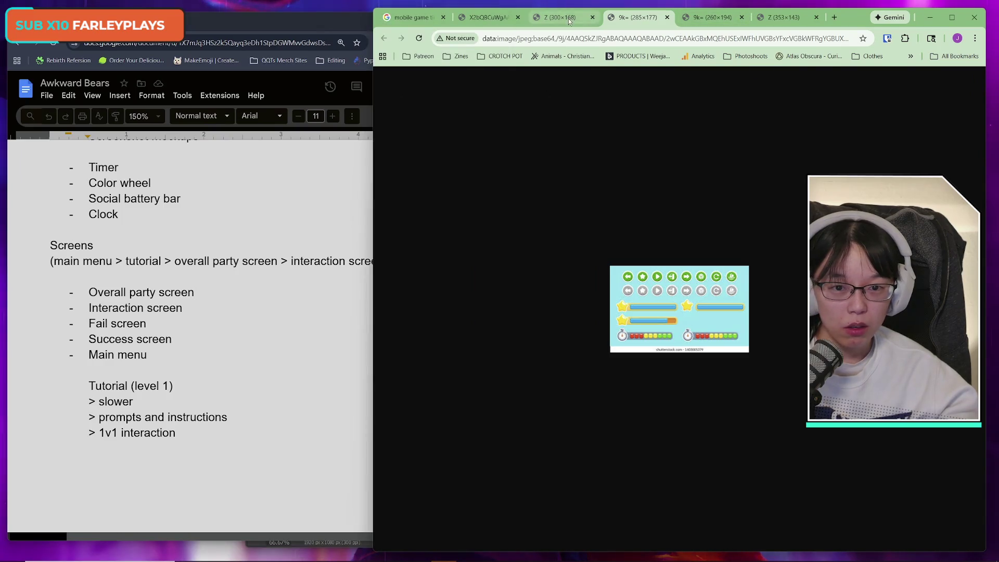
click(568, 18)
click(486, 17)
click(562, 17)
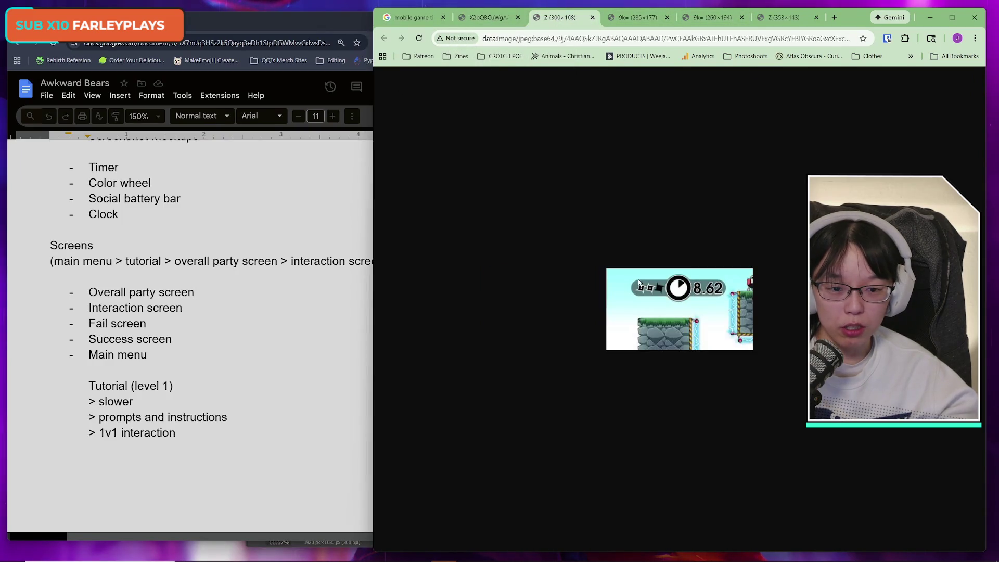
- Snip the game timer screenshot with Snipping Tool and bring Photoshop to the front
click(53, 555)
text(snip)
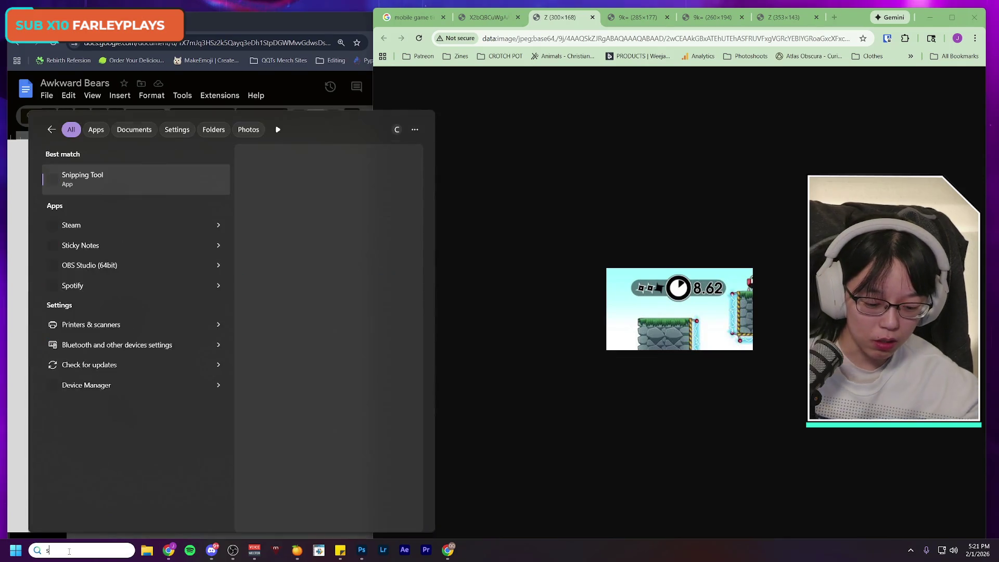
key(Return)
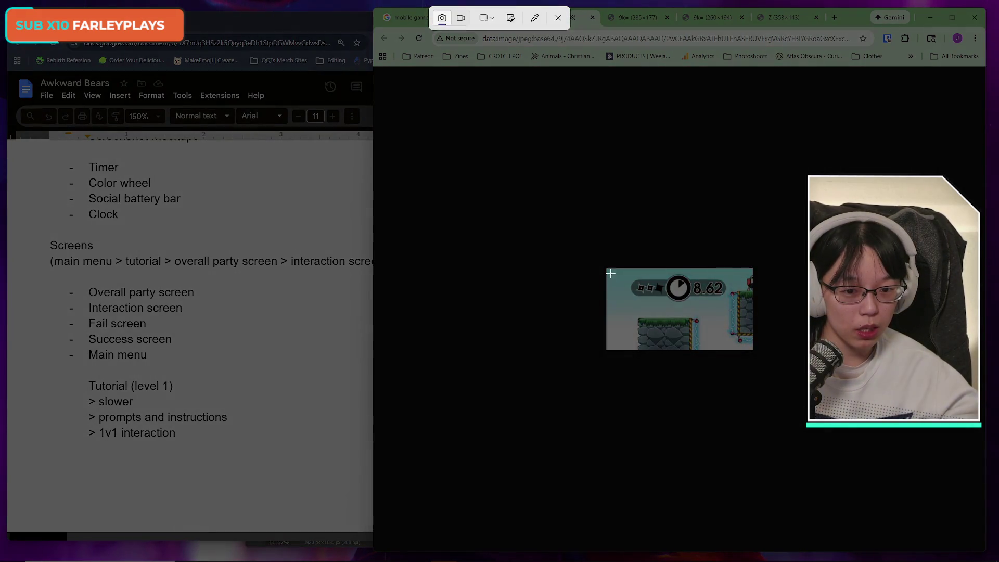
mouse_move(610, 274)
mouse_down()
mouse_move(764, 351)
mouse_move(752, 350)
mouse_up()
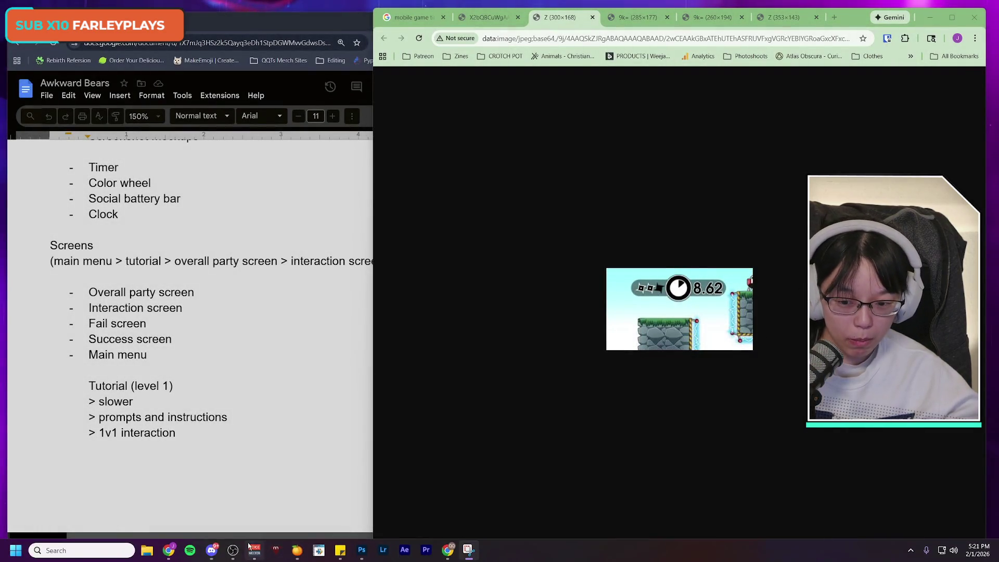
click(364, 550)
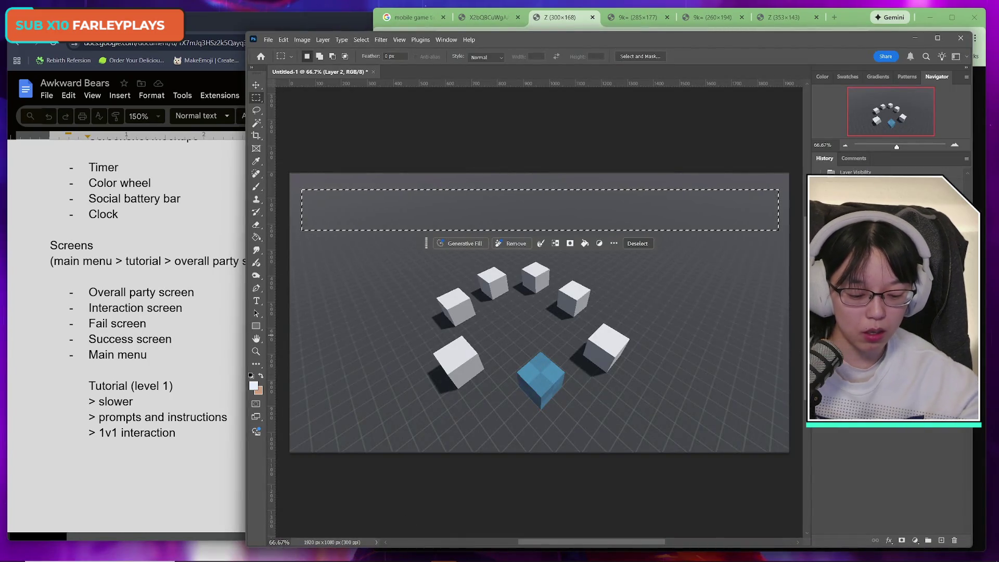
- Paste the 8.62 timer screenshot and place it at the canvas top-left
key(alt+bracketleft)
key(ctrl+d)
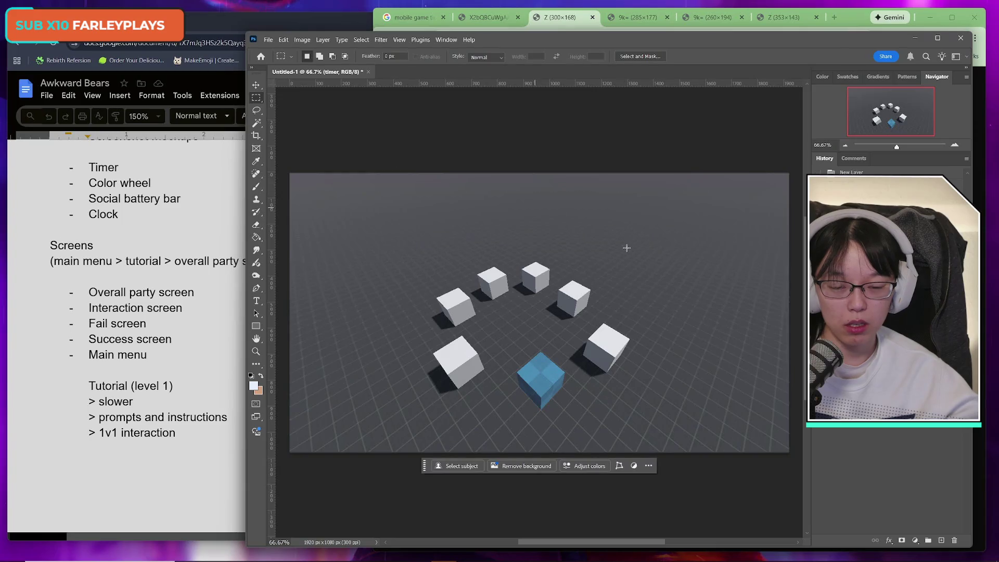
key(ctrl+t)
drag(536, 292, 356, 225)
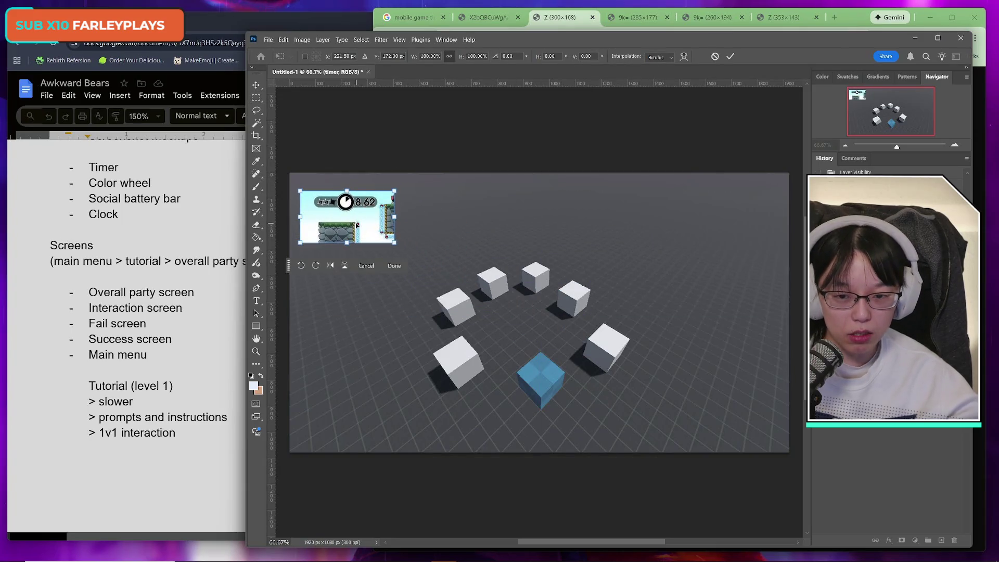
key(Return)
- Snip the stopwatch progress bar, paste it scaled about 322% below the timer screenshot
click(569, 18)
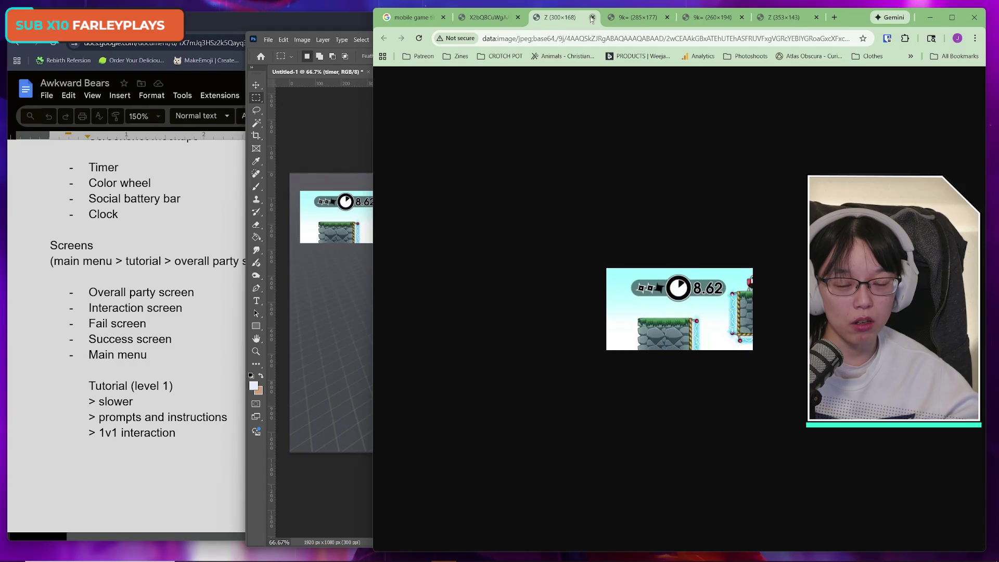
click(592, 19)
mouse_move(517, 559)
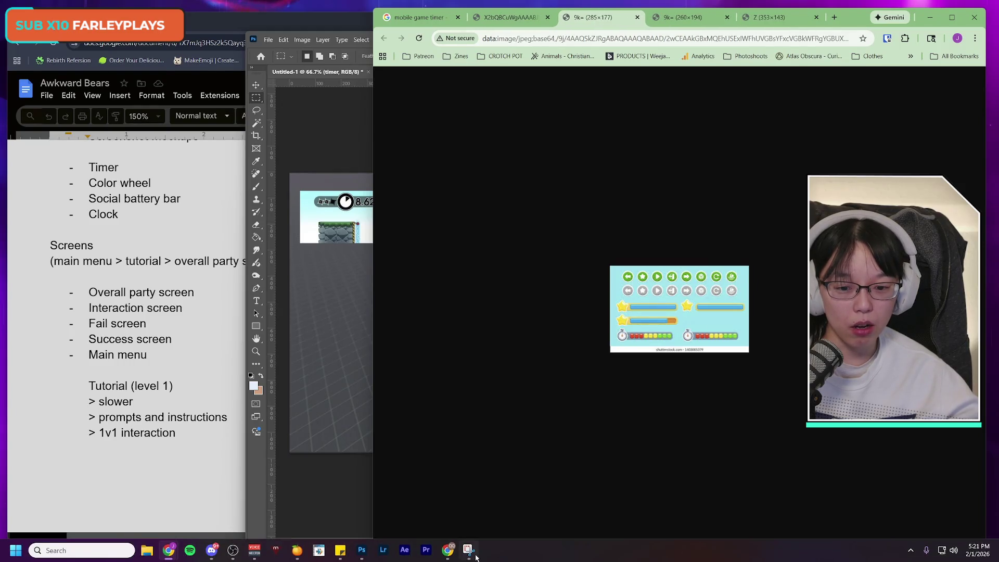
key(super+shift+s)
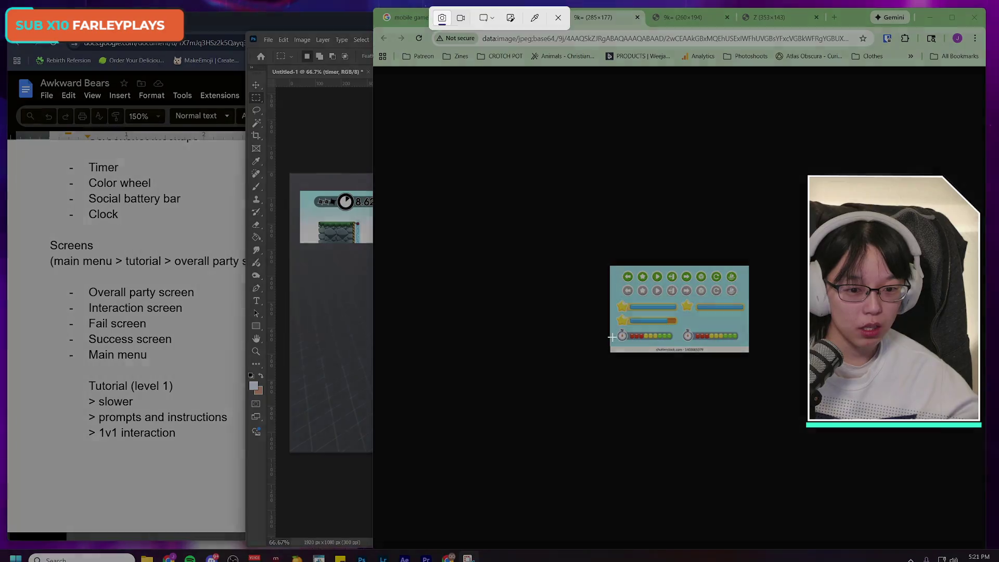
drag(614, 328, 681, 347)
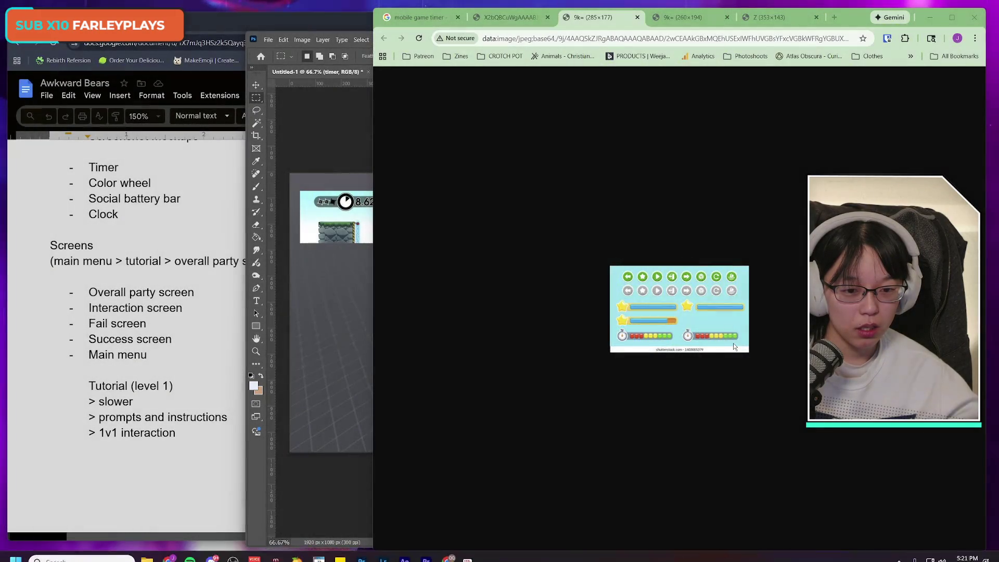
click(316, 439)
key(ctrl+v)
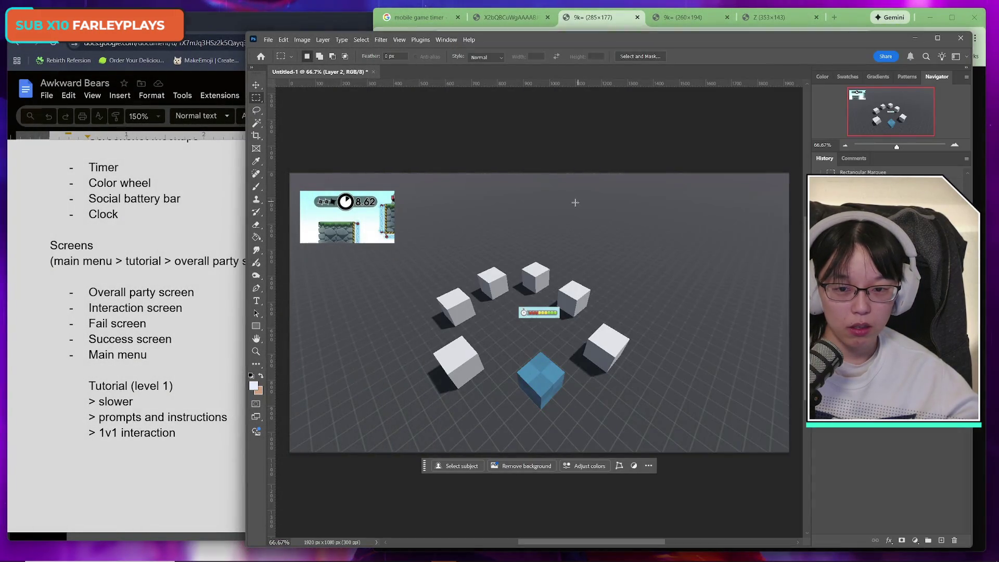
key(ctrl+t)
drag(560, 308, 647, 279)
mouse_move(593, 305)
mouse_down()
mouse_move(368, 271)
mouse_move(376, 238)
mouse_up()
key(Return)
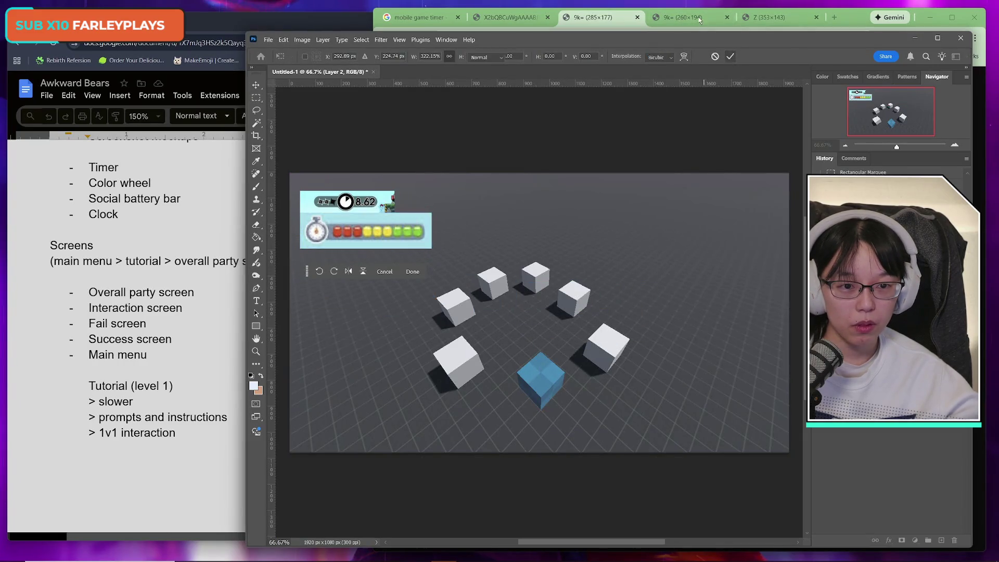
- Snip the purple clock bar and paste it enlarged beneath the progress bar
click(637, 18)
click(638, 18)
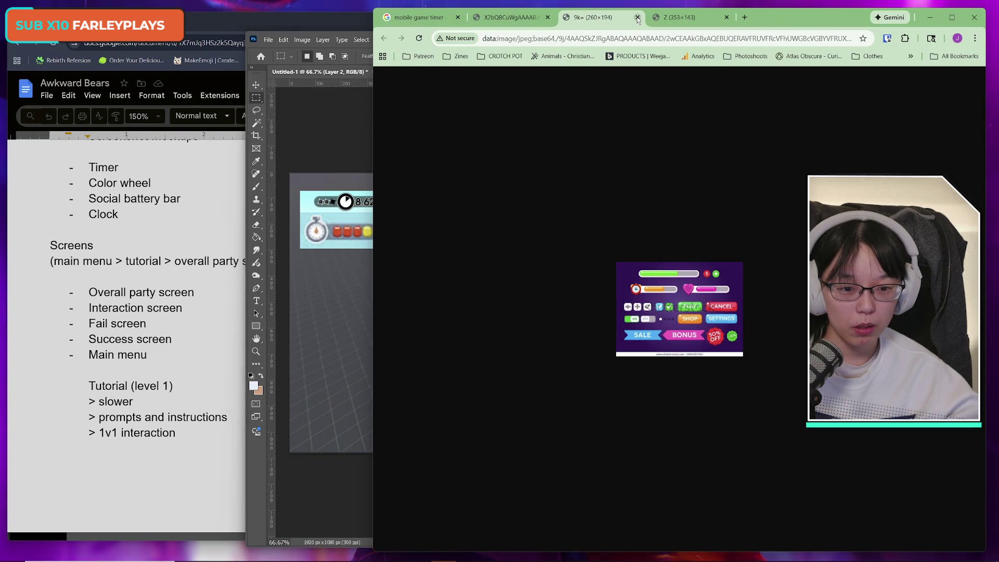
mouse_move(362, 559)
click(471, 554)
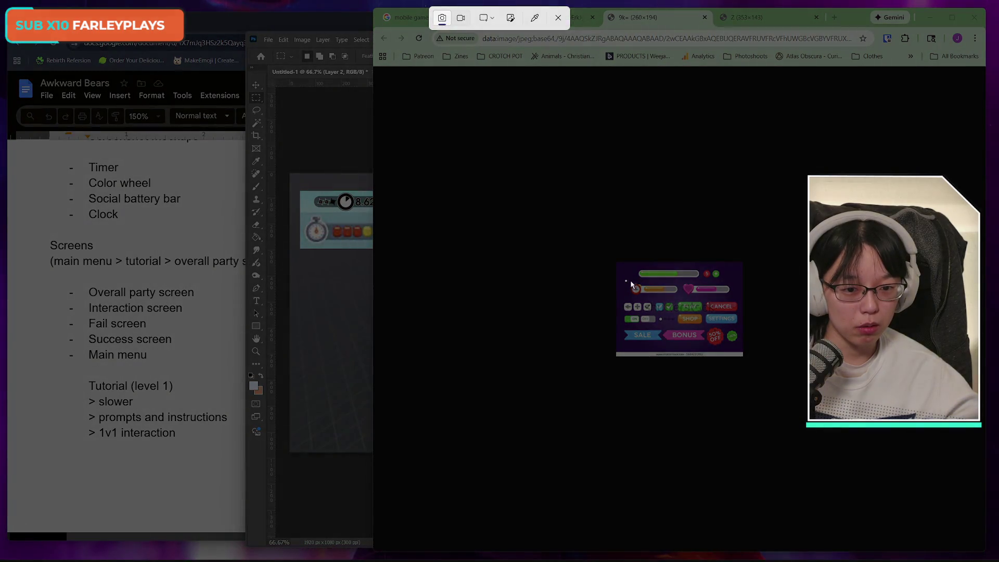
drag(631, 284, 691, 306)
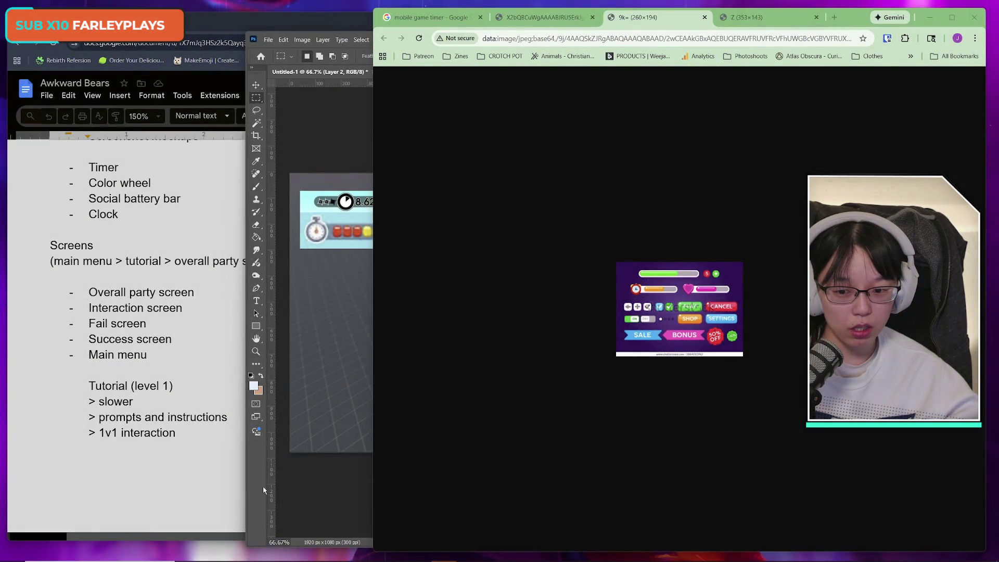
click(364, 392)
key(ctrl+v)
key(ctrl+t)
mouse_move(559, 321)
mouse_down()
mouse_move(613, 324)
mouse_move(378, 254)
mouse_move(428, 273)
mouse_up()
key(Return)
- Snip and paste a clock icon, then discard it and return to the hourglass image
click(707, 20)
click(705, 17)
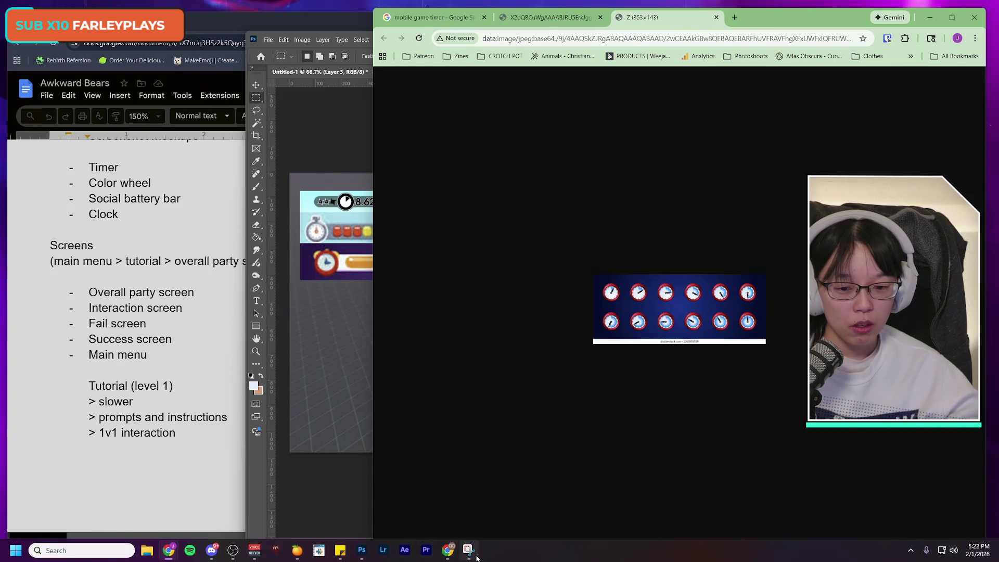
click(467, 550)
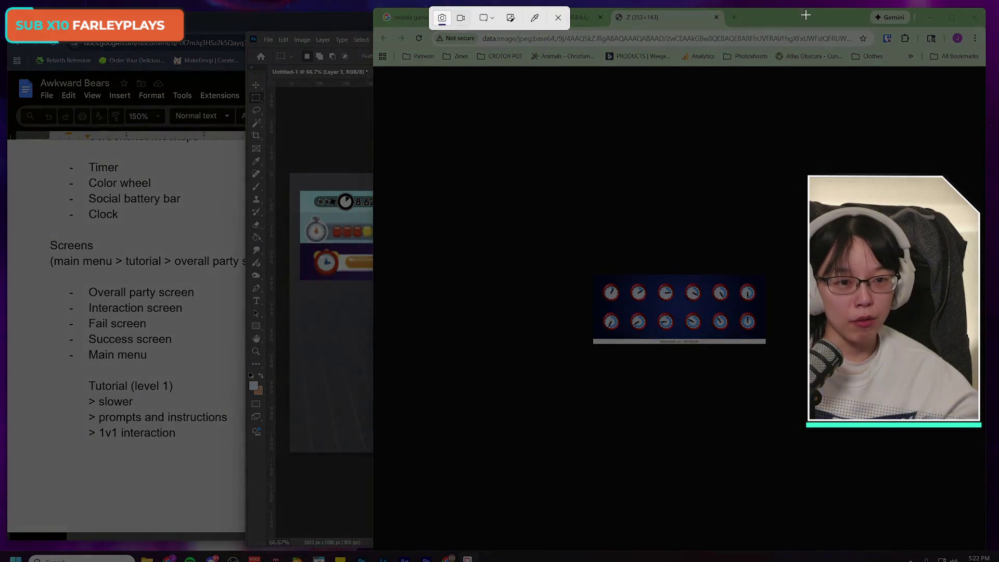
mouse_move(600, 281)
mouse_down()
mouse_move(763, 339)
mouse_move(628, 312)
mouse_move(645, 323)
mouse_move(623, 308)
mouse_up()
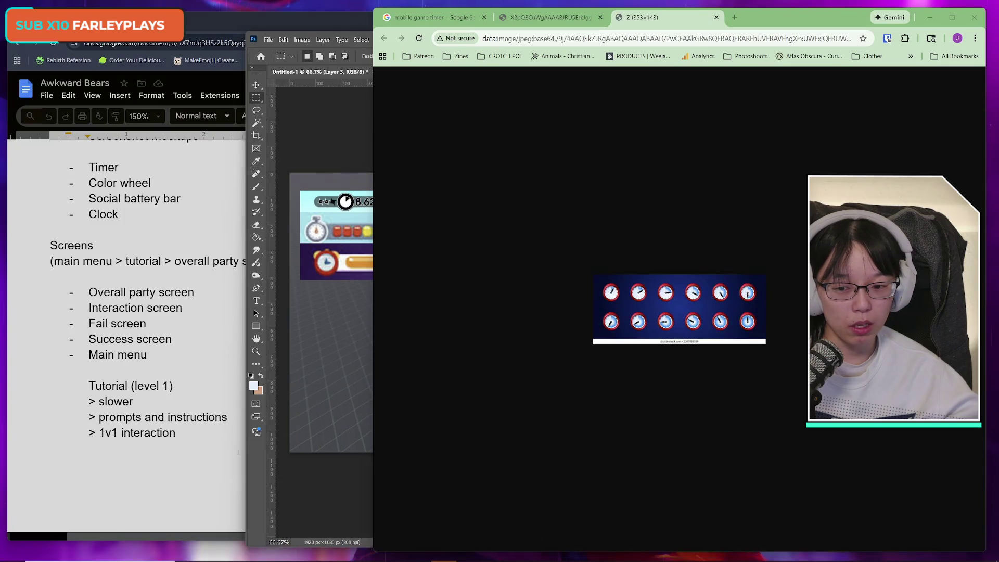
click(370, 395)
key(ctrl+v)
key(ctrl+t)
mouse_move(549, 323)
mouse_down()
mouse_move(607, 366)
mouse_move(471, 281)
mouse_move(371, 259)
mouse_move(353, 230)
mouse_up()
click(362, 311)
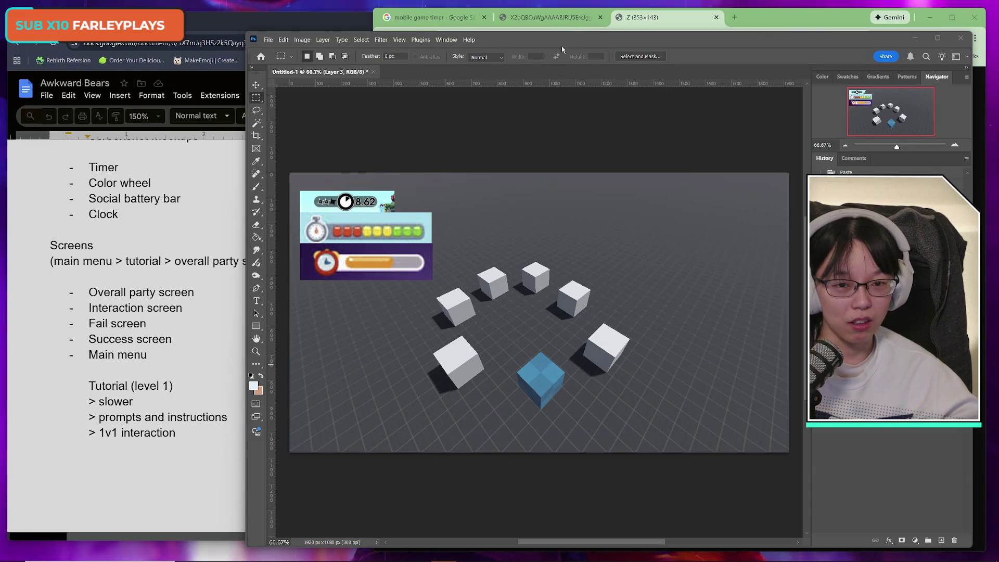
click(576, 21)
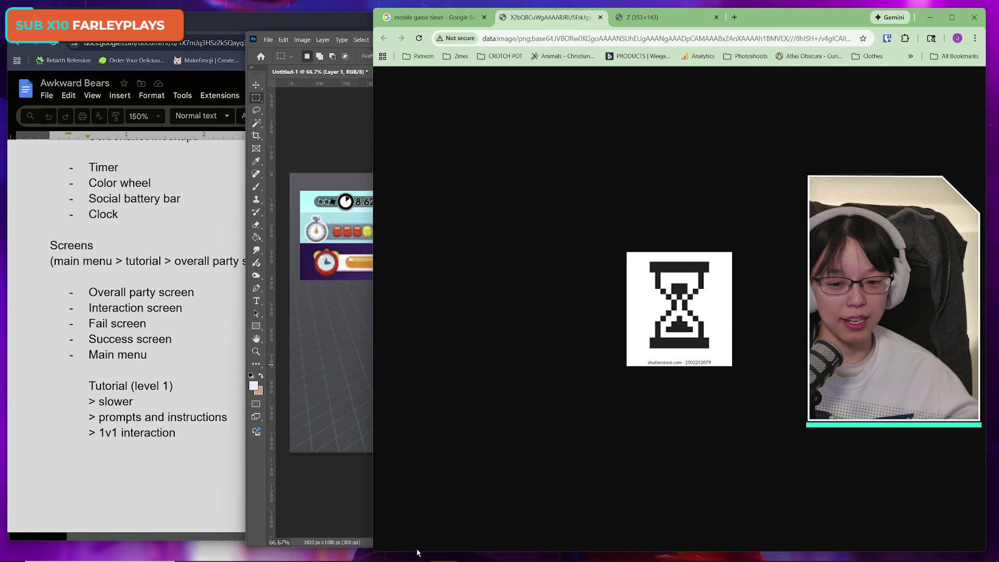
- Screen-capture the hourglass image and paste it into the Photoshop mockup below the timer graphics
mouse_move(421, 558)
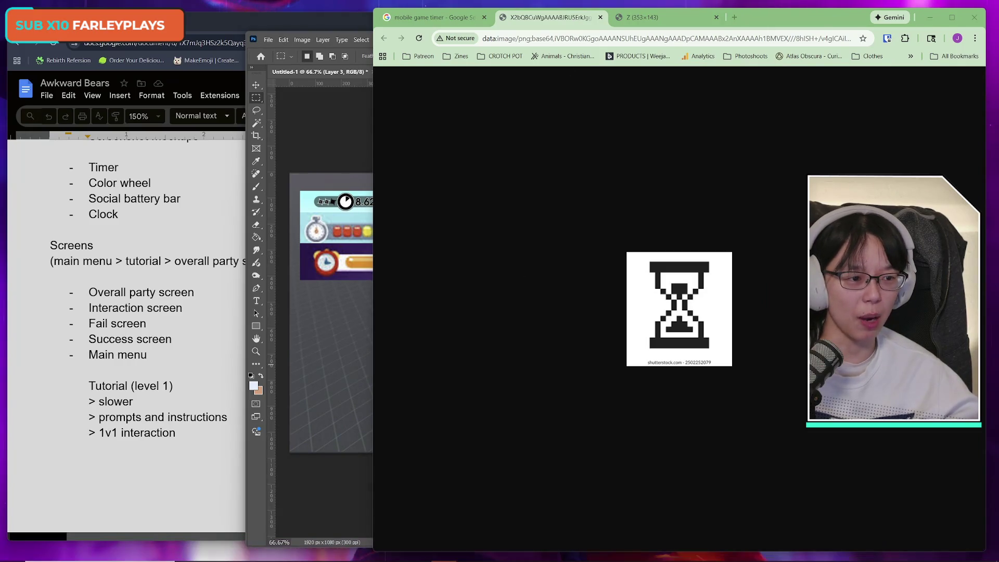
key(super+shift+s)
mouse_move(635, 258)
mouse_down()
mouse_move(723, 363)
mouse_move(719, 354)
mouse_up()
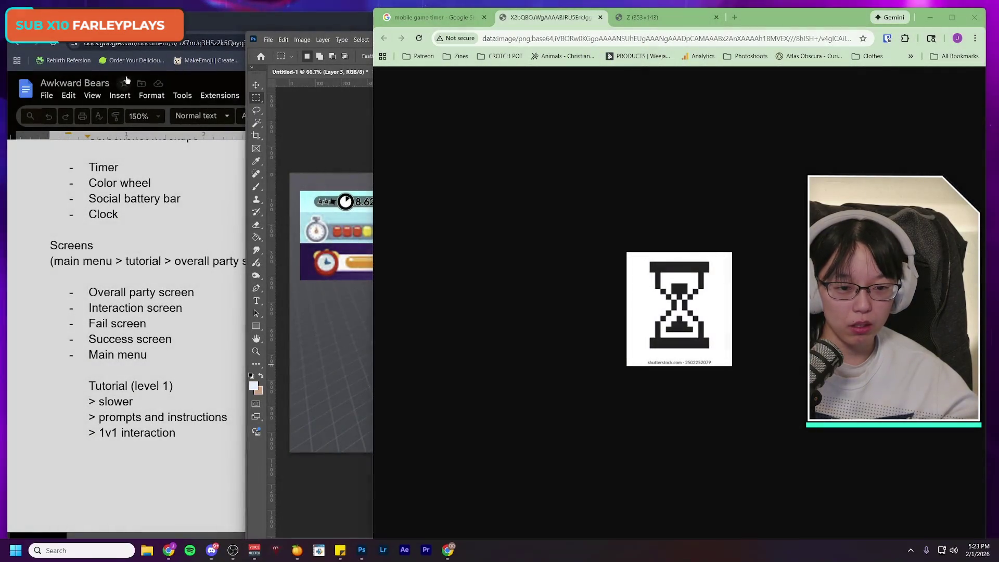
click(361, 559)
key(ctrl+v)
key(ctrl+t)
mouse_move(546, 299)
mouse_down()
mouse_move(325, 315)
mouse_move(343, 312)
mouse_move(337, 344)
mouse_move(333, 304)
mouse_up()
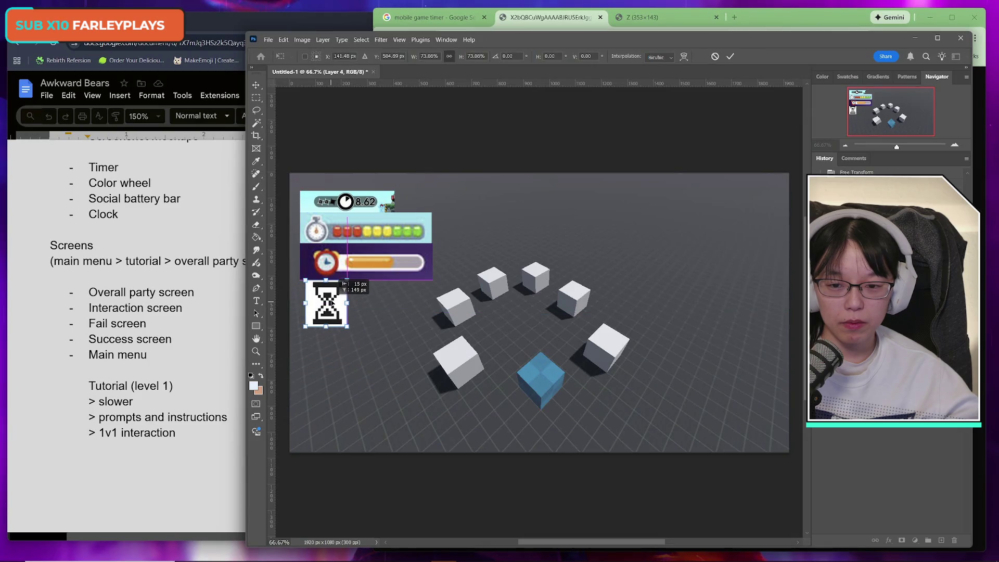
click(730, 56)
- Close the clock icons and hourglass image tabs in Chrome, returning to the mockup
click(656, 18)
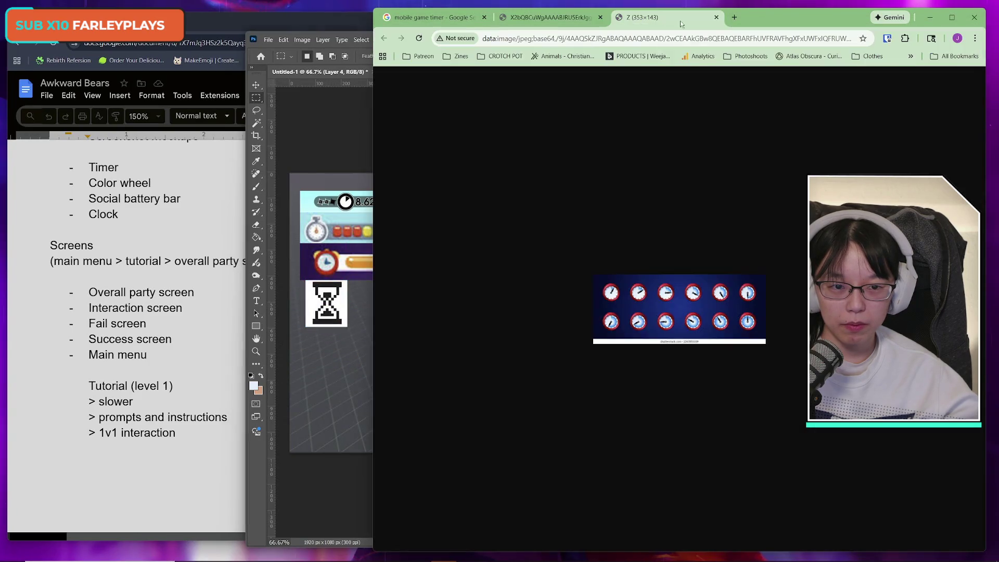
click(716, 17)
key(ctrl+1)
click(520, 19)
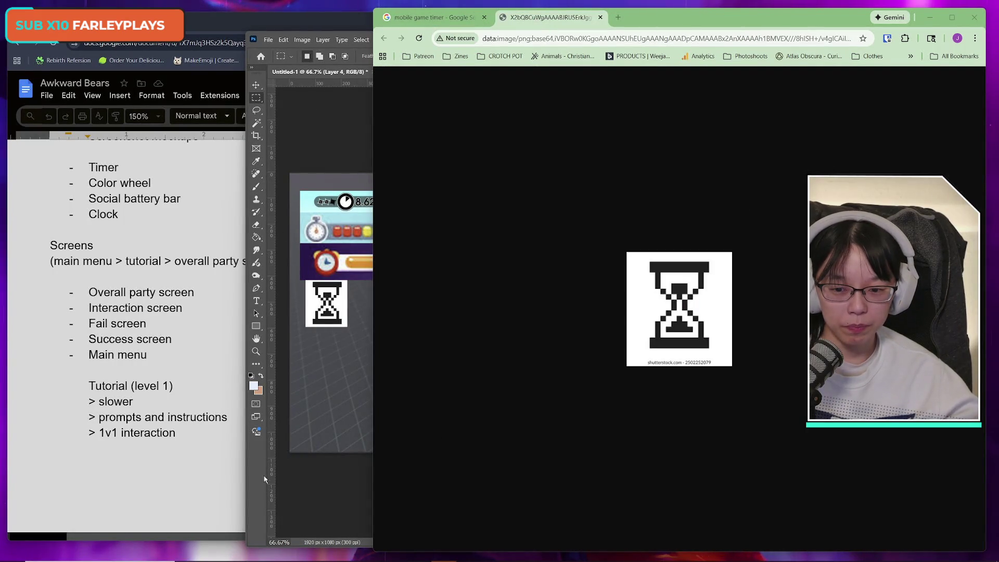
click(272, 87)
click(677, 18)
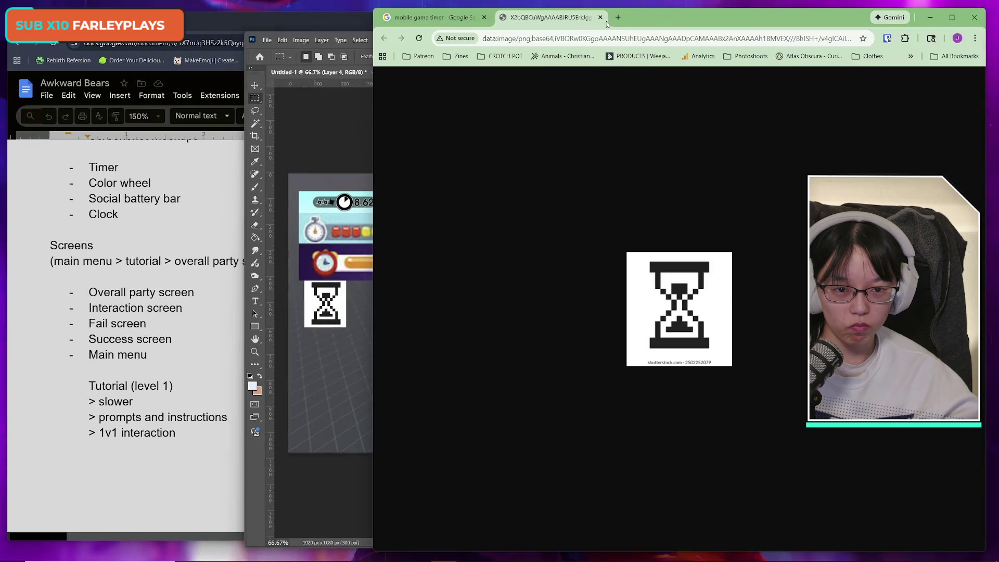
click(601, 17)
click(256, 460)
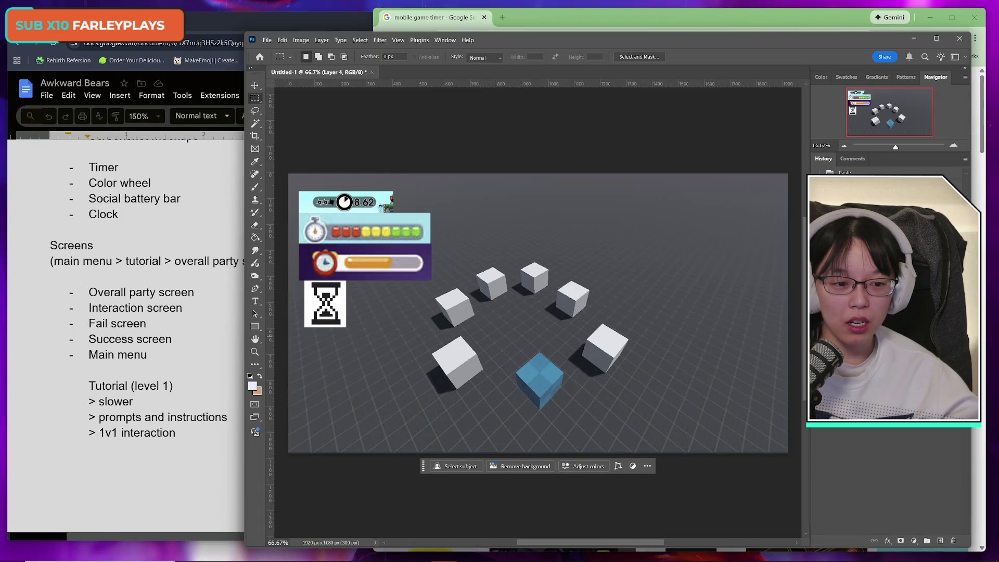
- Scale the top-left timer graphics layer up to about 142%, cancelling a follow-up nudge
key(ctrl+t)
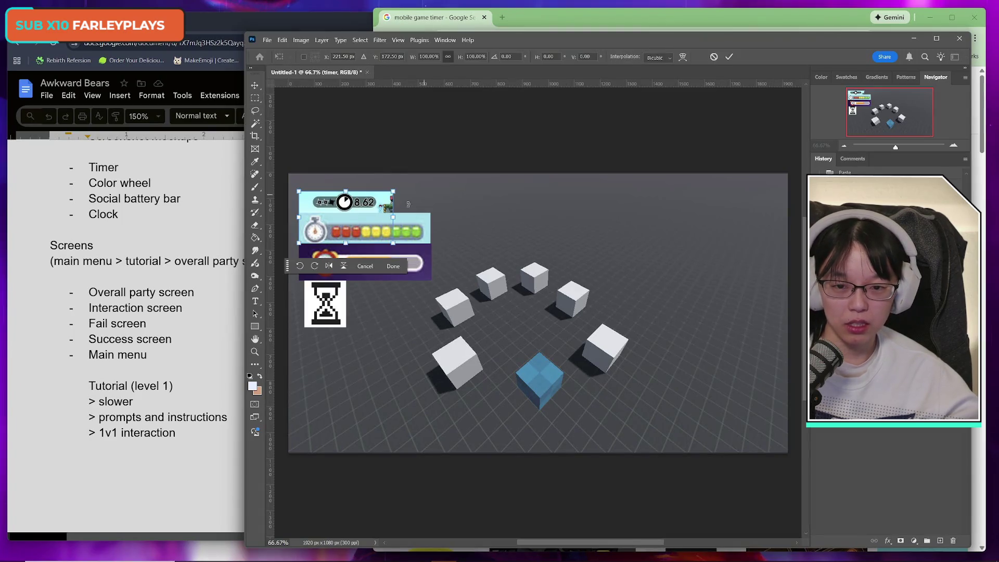
drag(396, 243, 434, 262)
click(729, 56)
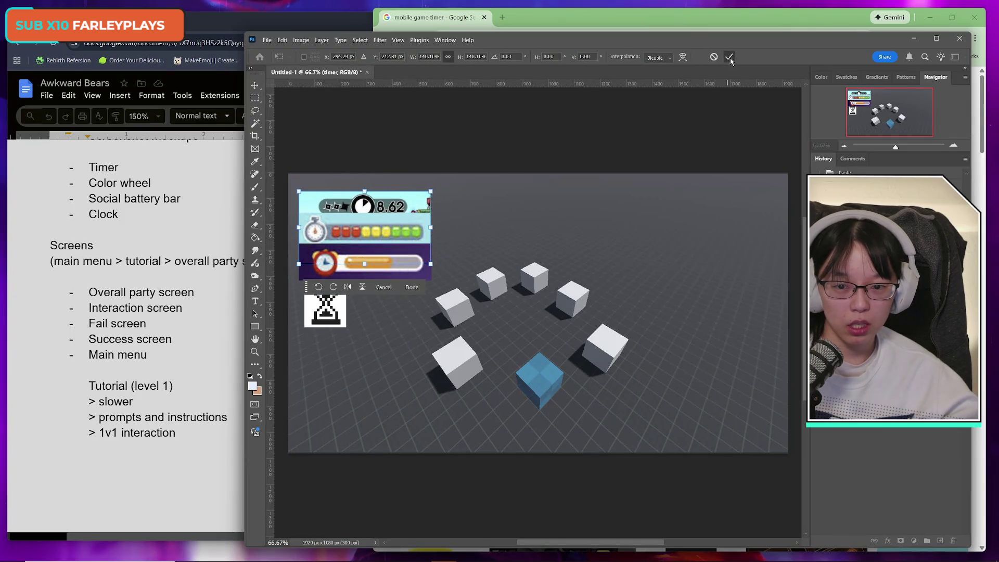
drag(430, 190, 419, 183)
key(ctrl+t)
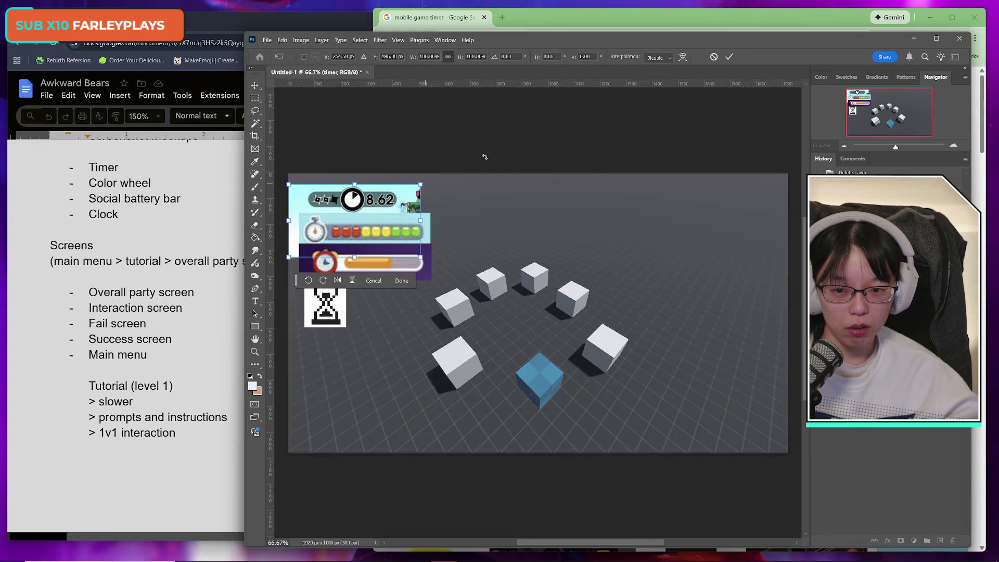
click(715, 56)
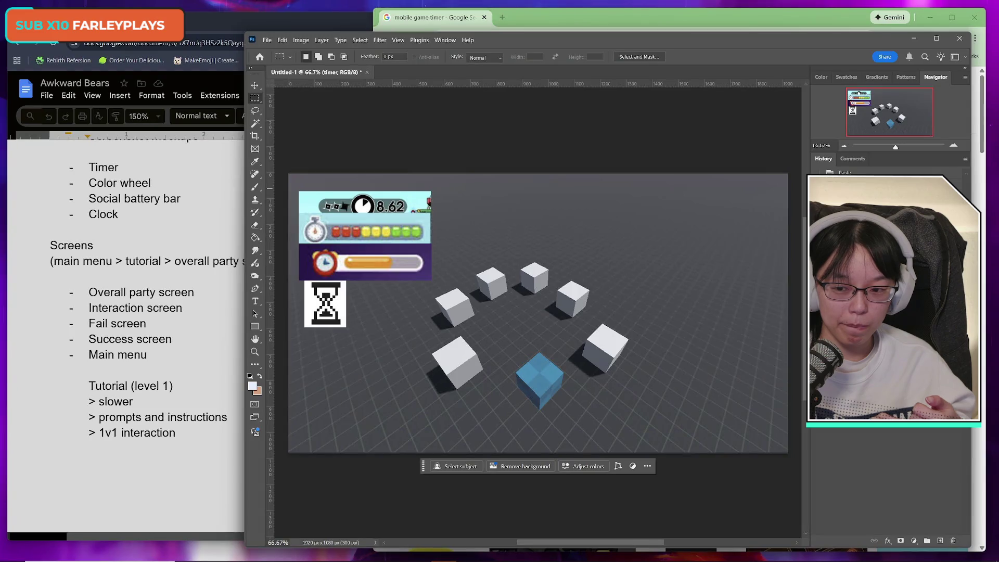
- Place the cursor after the Timer bullet in the design notes document
click(180, 422)
scroll(180, 422, up, 2)
click(120, 265)
drag(684, 39, 707, 33)
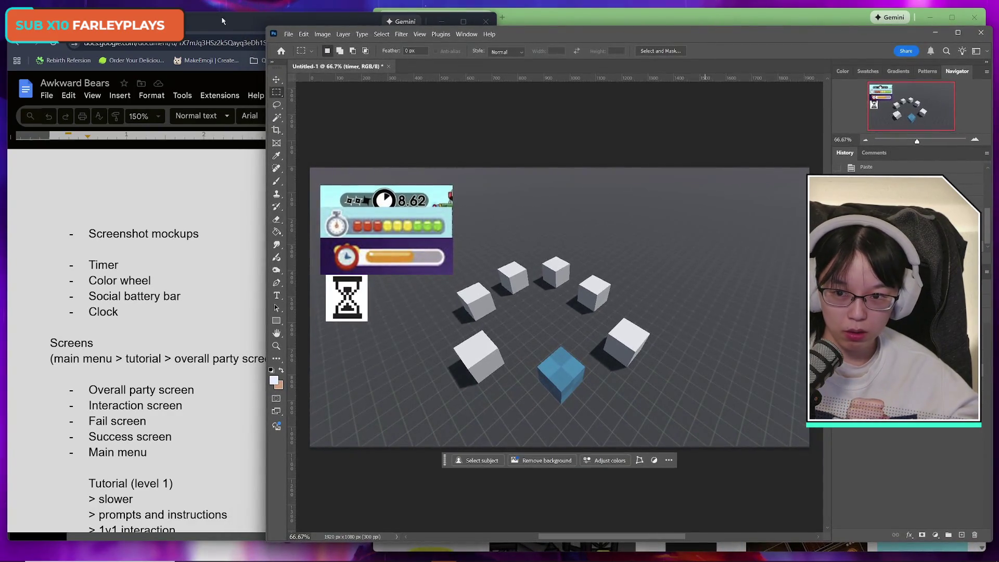
- Append ' 1' to the Timer bullet, then place the cursor after Color wheel and Clock
click(222, 21)
text(1)
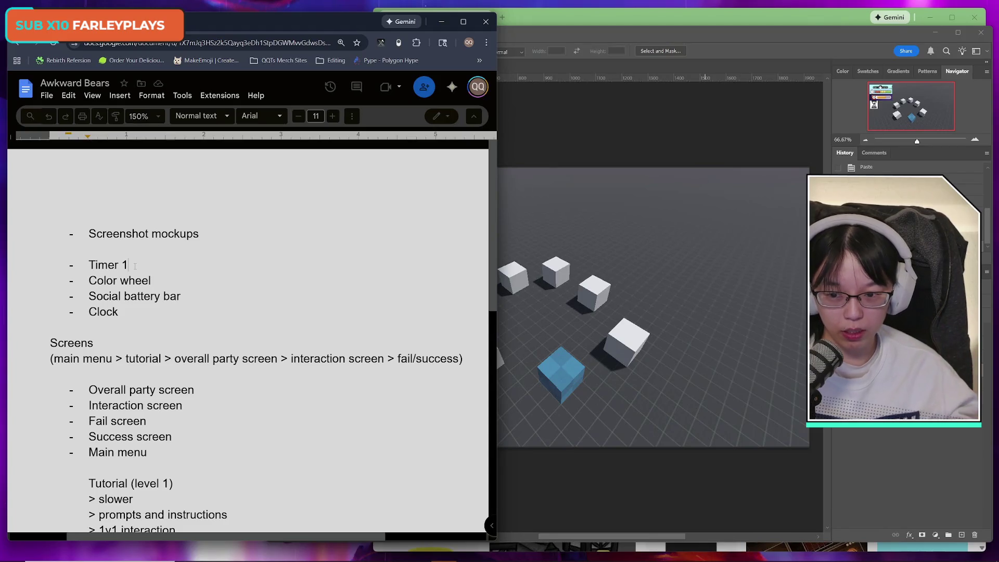
click(165, 280)
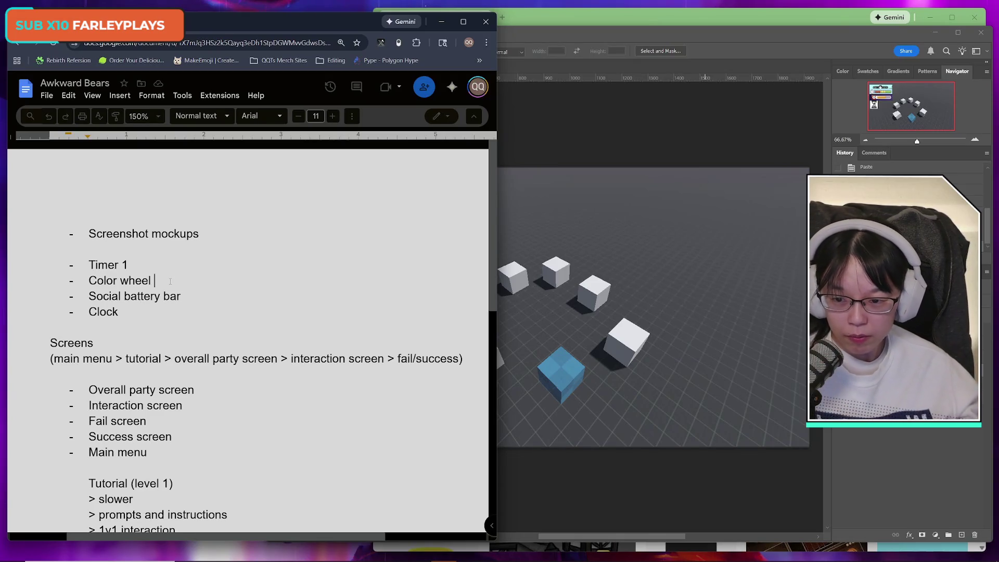
click(133, 319)
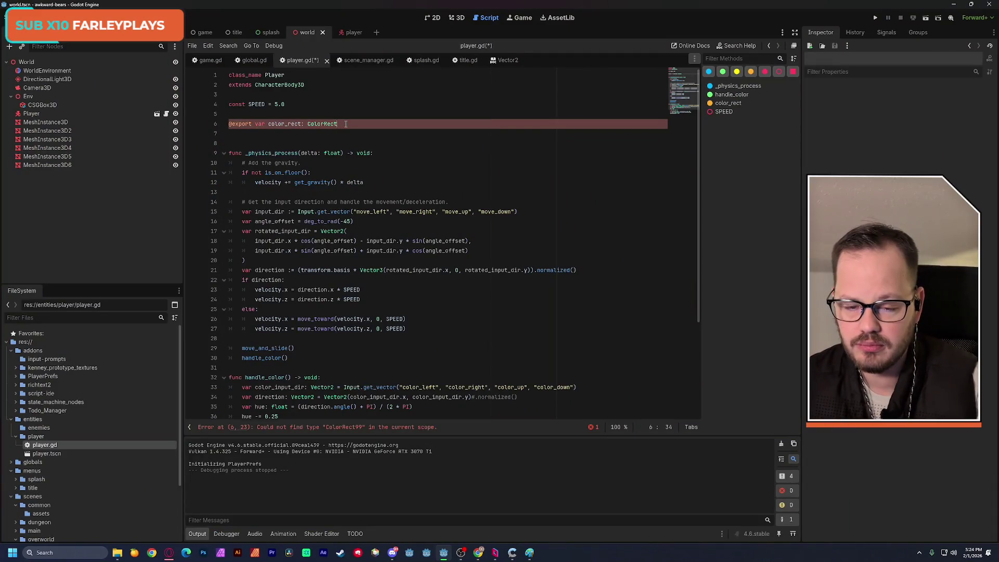
- Delete the stray 9 after ColorRect in player.gd and save the script
key(BackSpace)
key(Up)
key(ctrl+s)
- Add 'if saturation > 0.25: saturation = 1' after the saturation line in handle_color and save
scroll(331, 194, down, 3)
scroll(259, 287, down, 2)
mouse_move(249, 294)
mouse_down()
mouse_move(413, 285)
mouse_move(416, 304)
mouse_up()
click(440, 301)
click(433, 310)
key(Return)
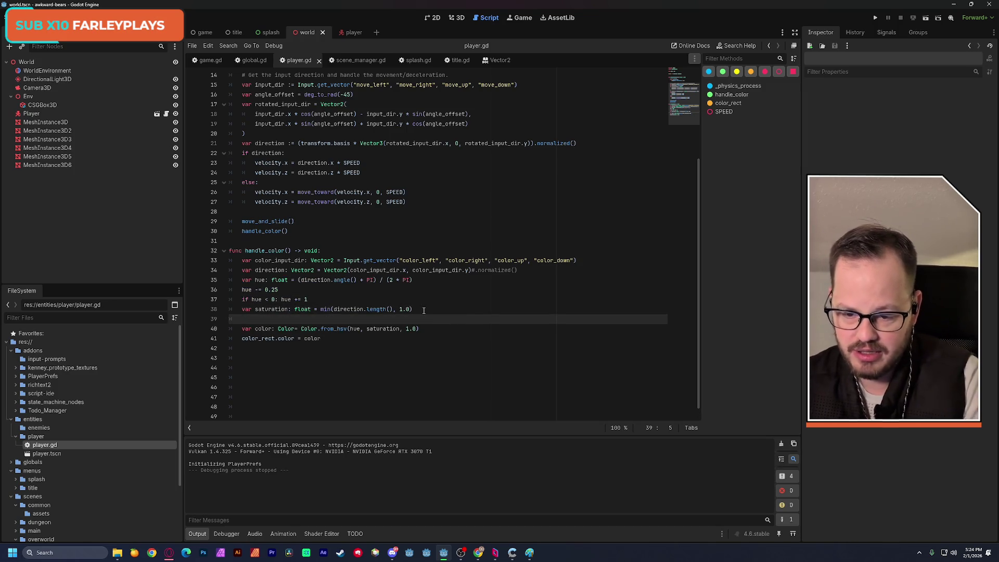
text(saturation)
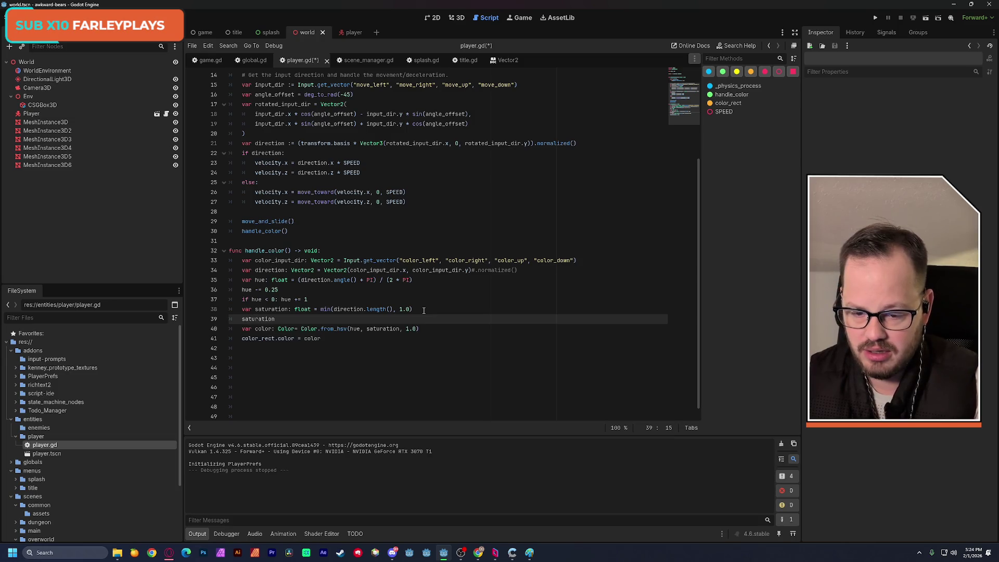
key(BackSpace)
key(BackSpace)
key(BackSpace)
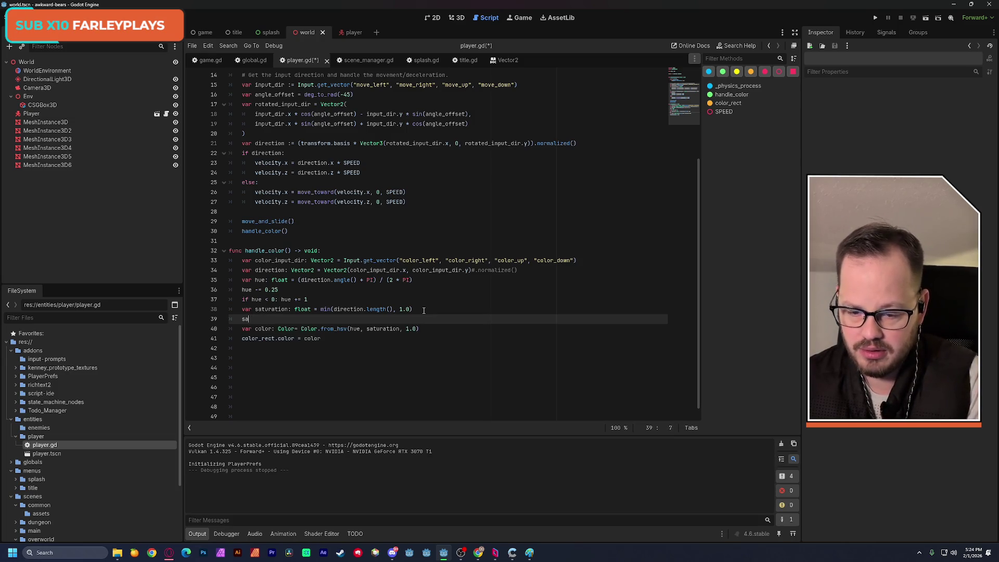
text(if saturation > )
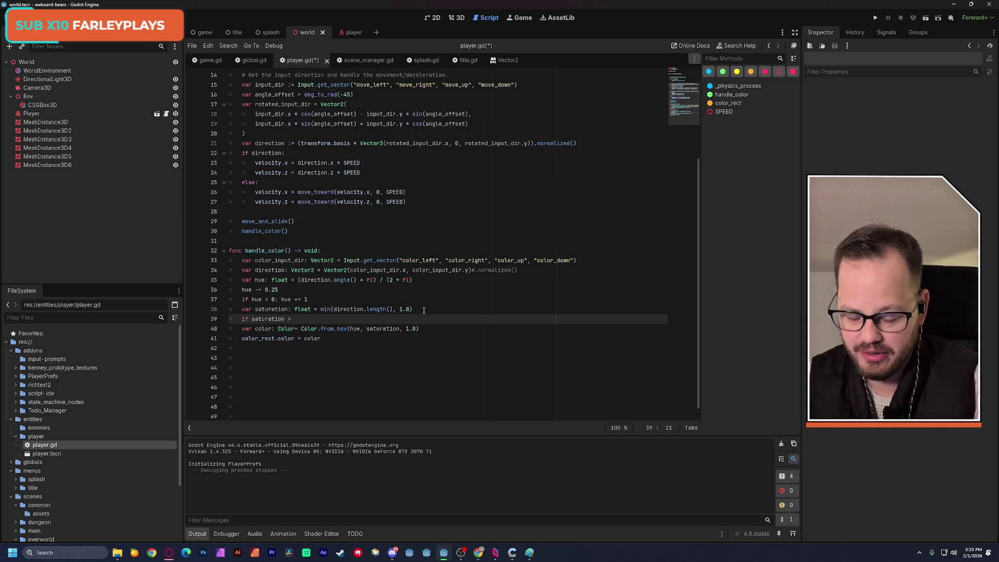
text(0.25: )
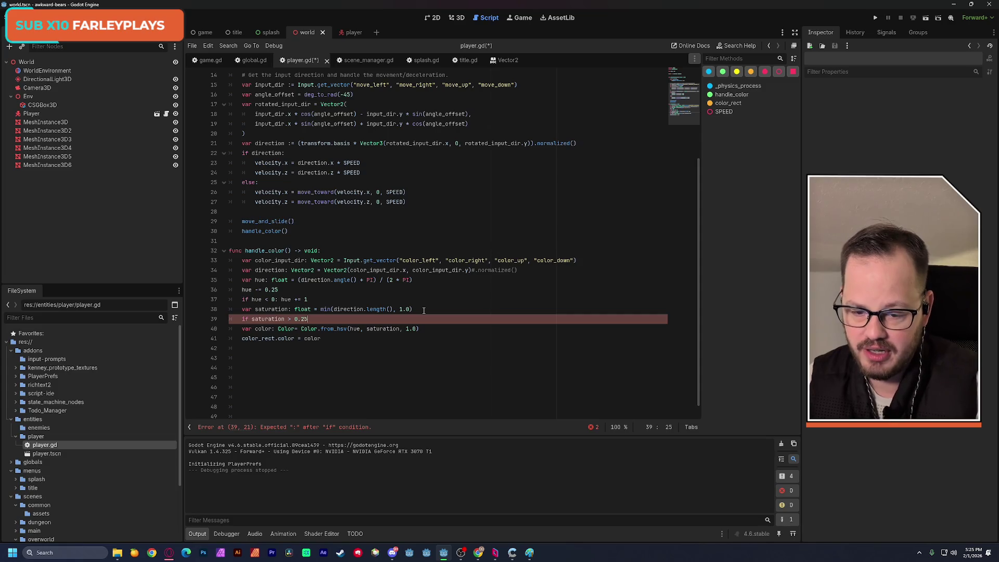
text(saturation = 1)
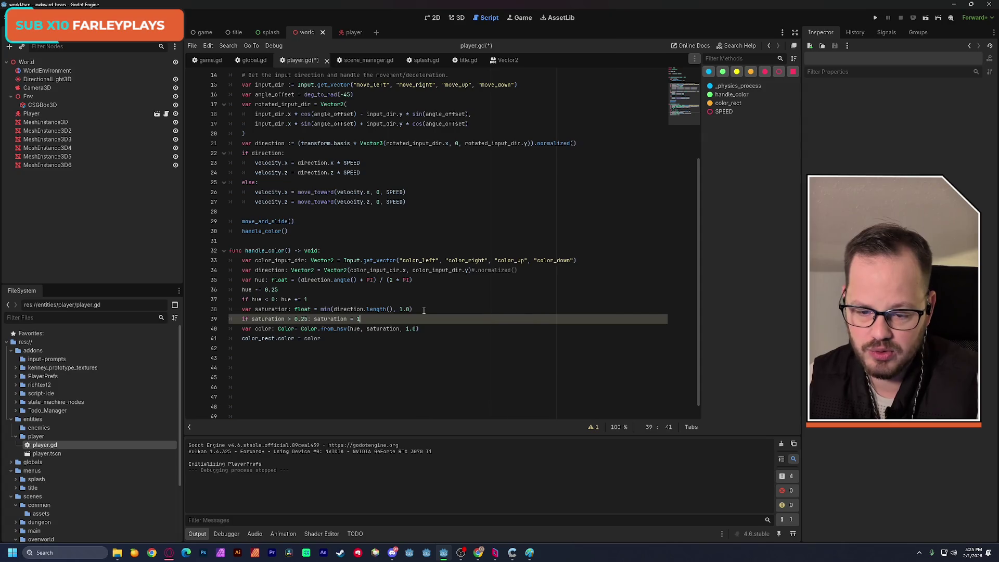
click(446, 288)
key(ctrl+s)
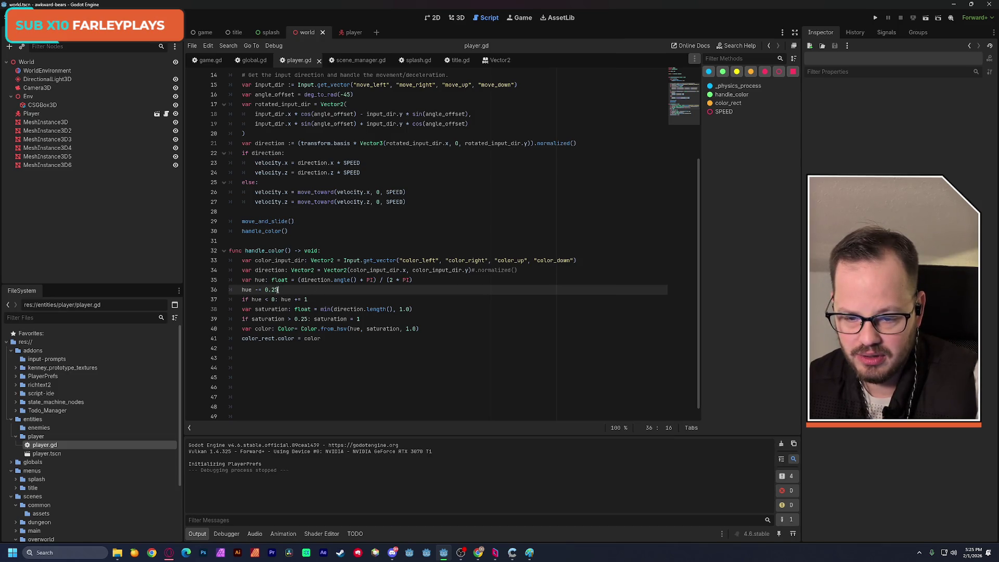
- Fold the -0.25 offset into the hue line, delete the redundant 'hue -= 0.25' line, and save
click(297, 280)
text(()
click(432, 282)
text())
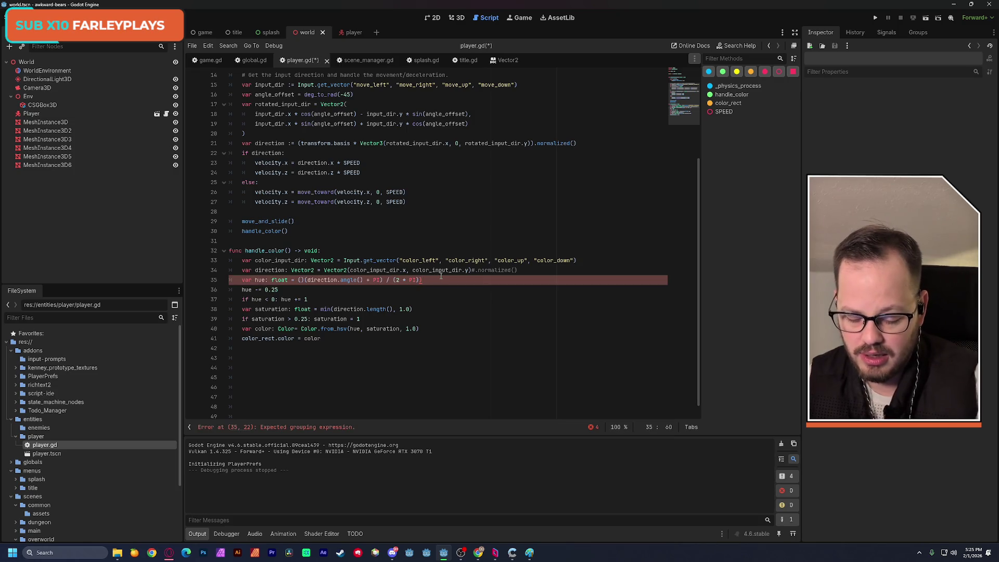
text( - 0.25)
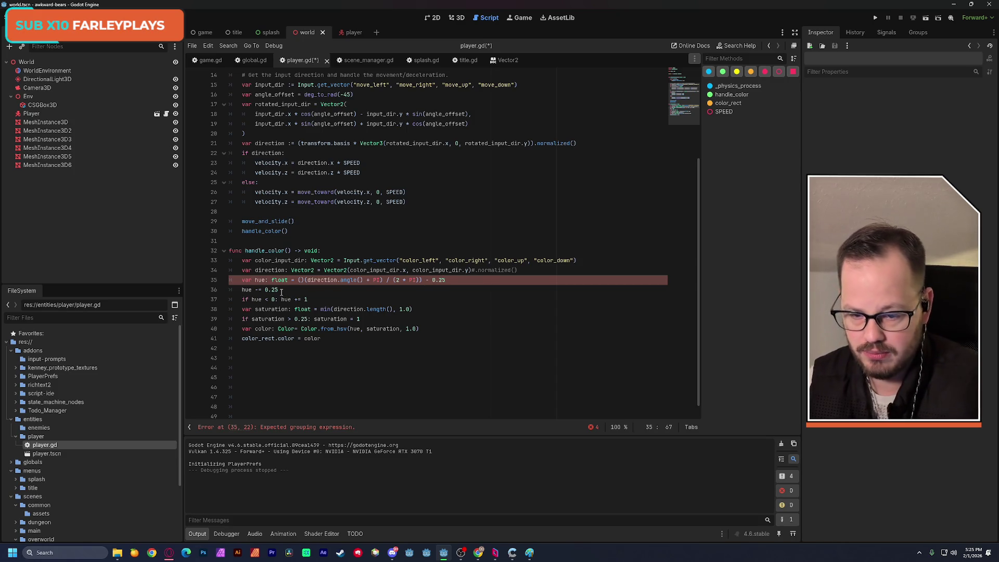
key(BackSpace)
key(BackSpace)
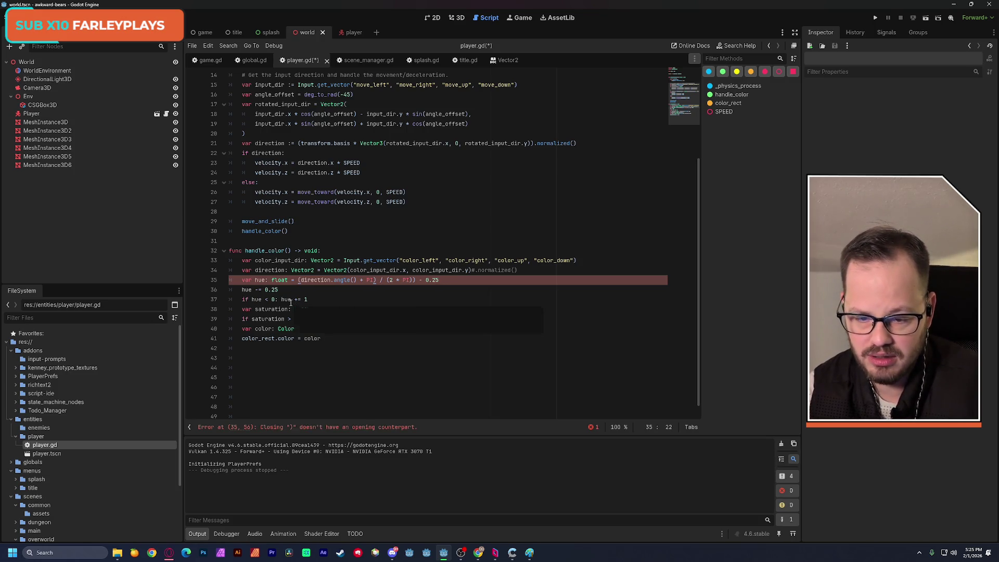
key(ctrl+z)
key(ctrl+z)
key(ctrl+z)
text(()
key(Delete)
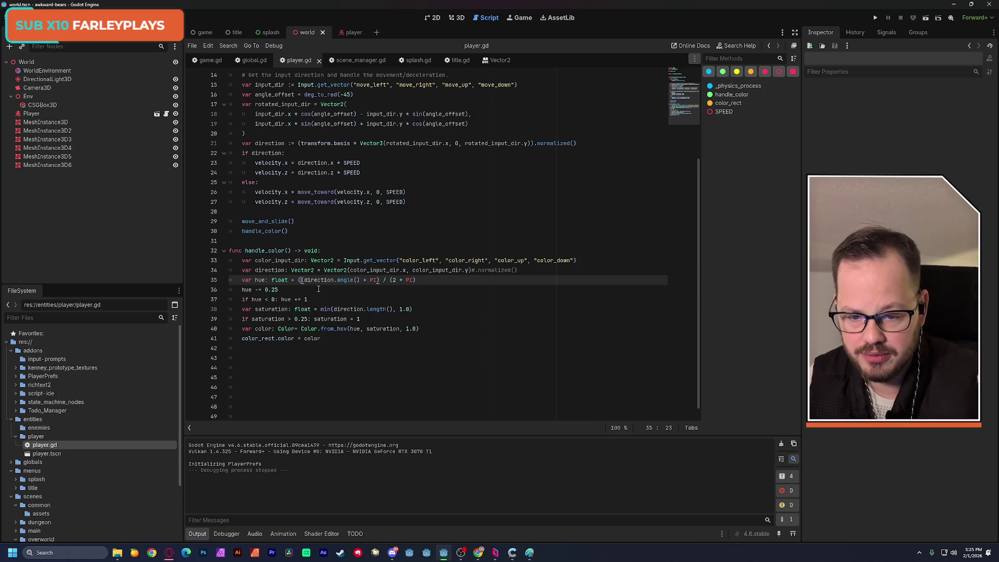
click(416, 282)
text() )
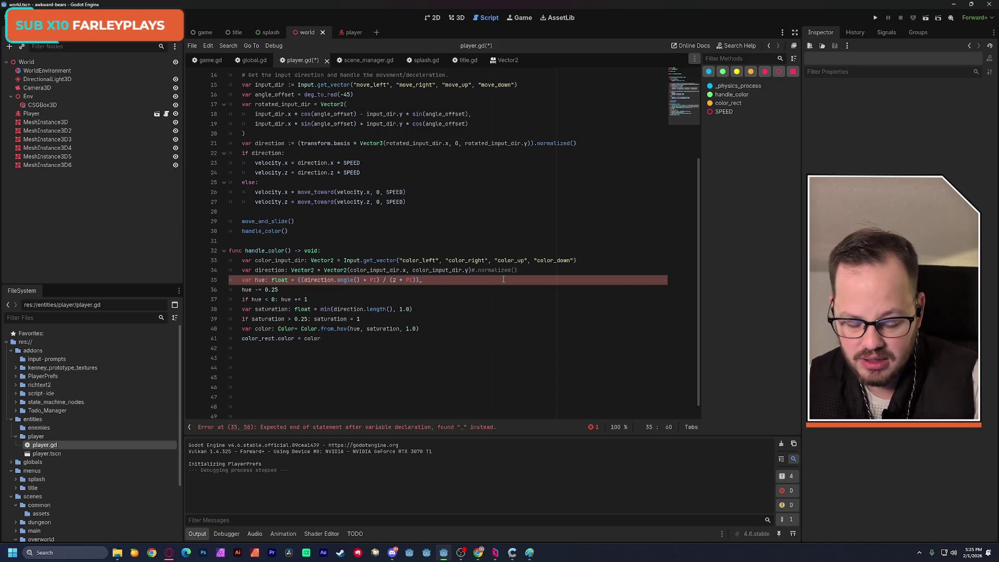
text(-0.25)
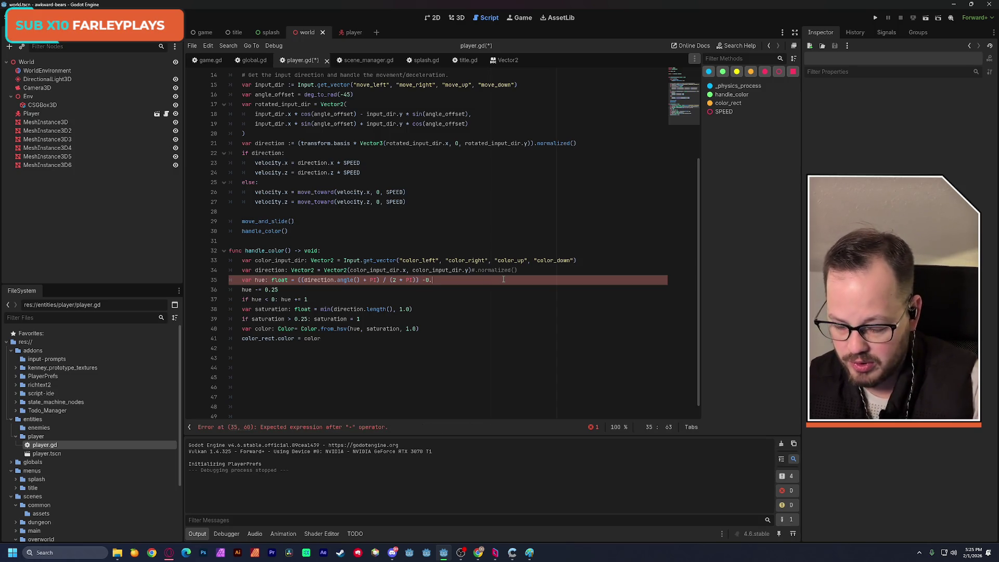
key(shift+Down)
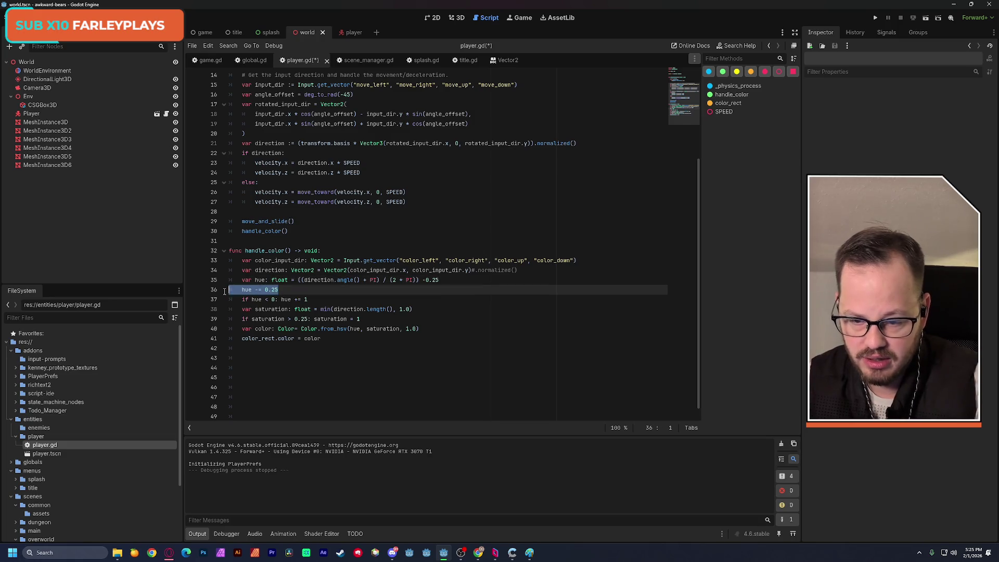
key(BackSpace)
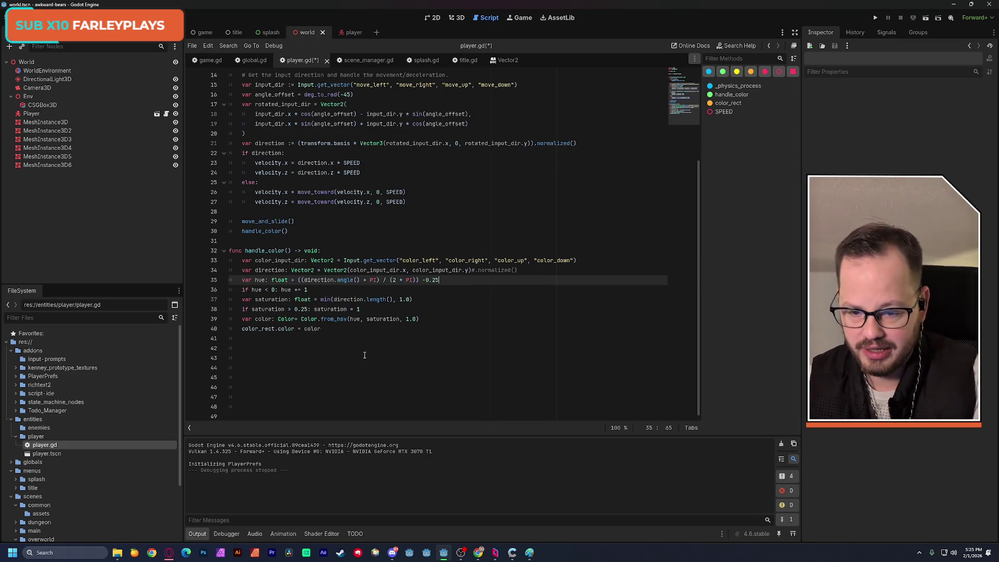
key(ctrl+s)
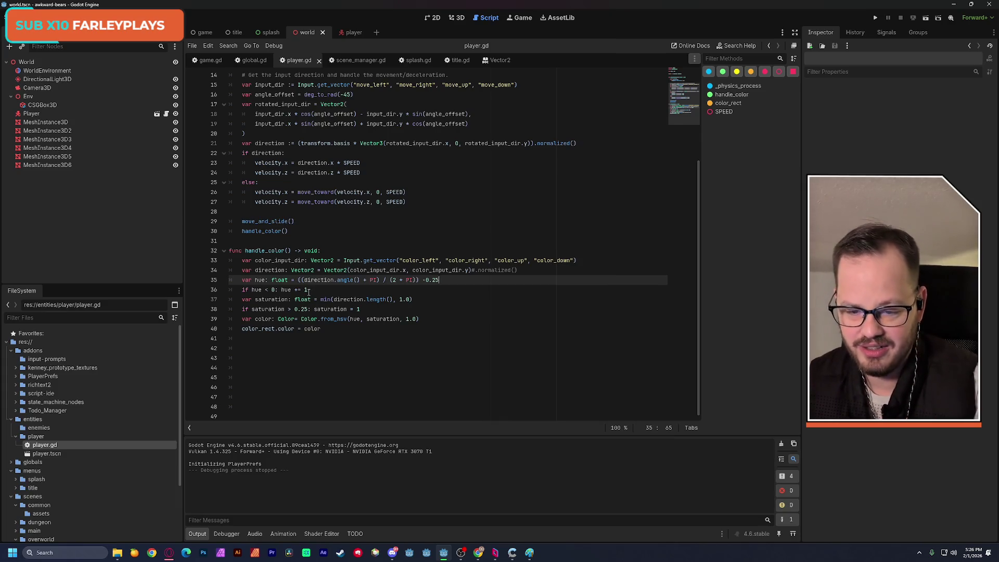
- Check the negative hue wrap line, then select the color_rect variable name on line 6
triple_click(308, 292)
click(318, 291)
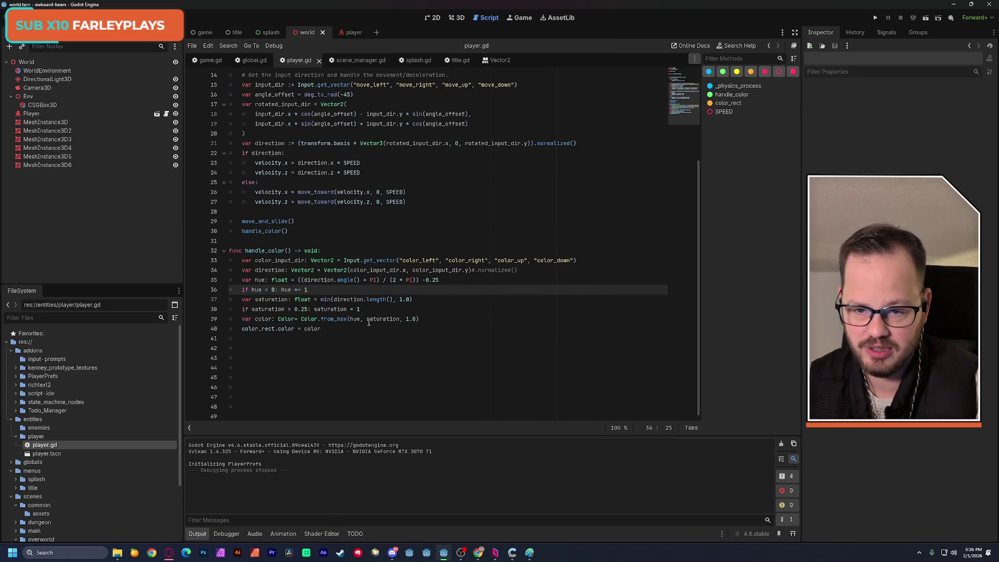
scroll(368, 322, up, 5)
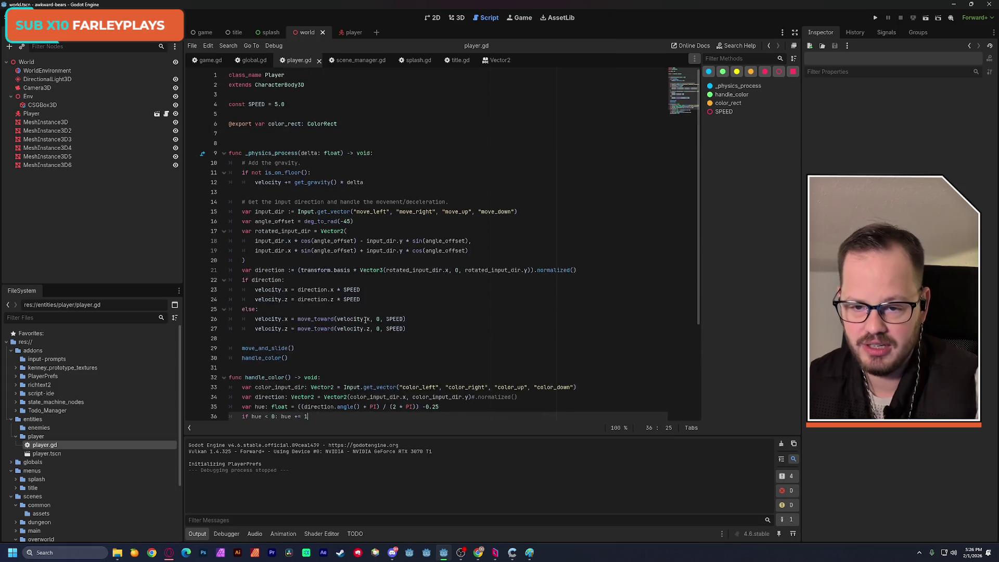
double_click(301, 124)
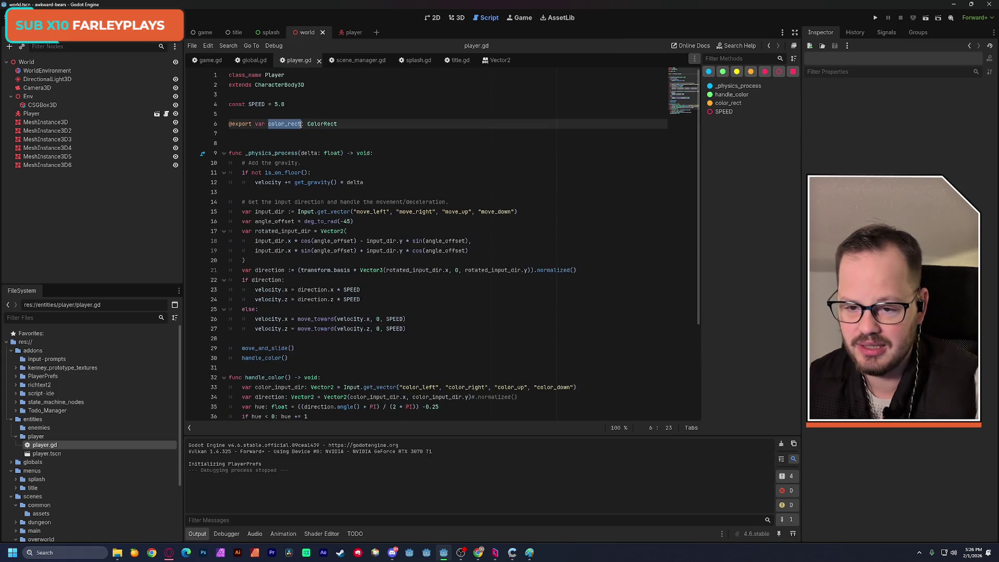
- In the player scene, filter MeshInstance3D's Inspector by 'alb' and expand Material Override
click(354, 33)
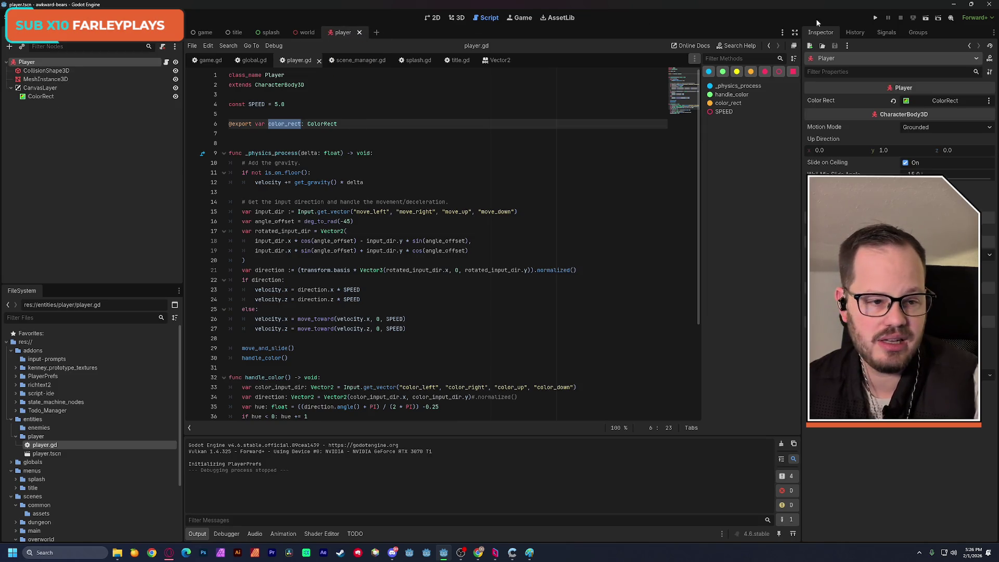
click(77, 83)
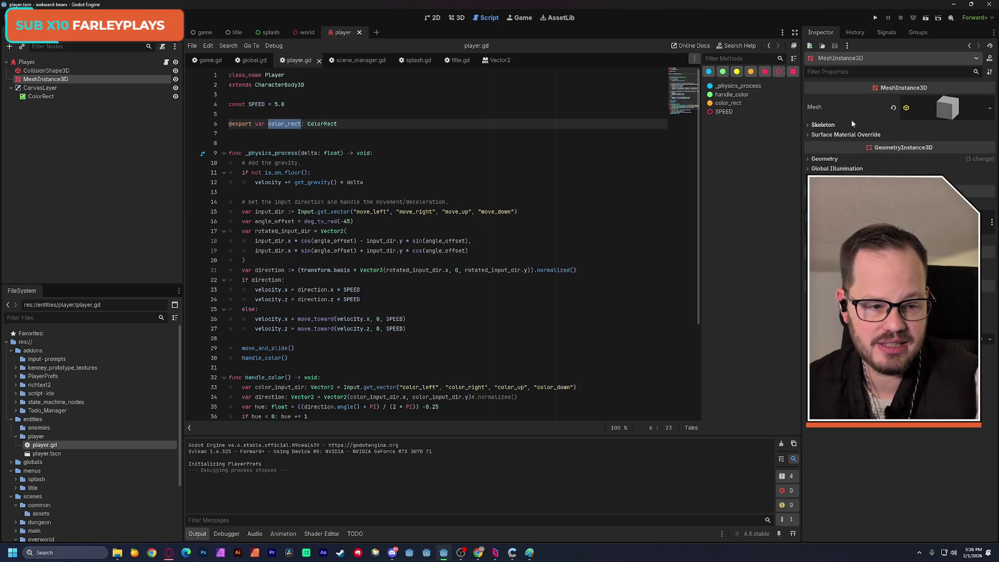
click(947, 111)
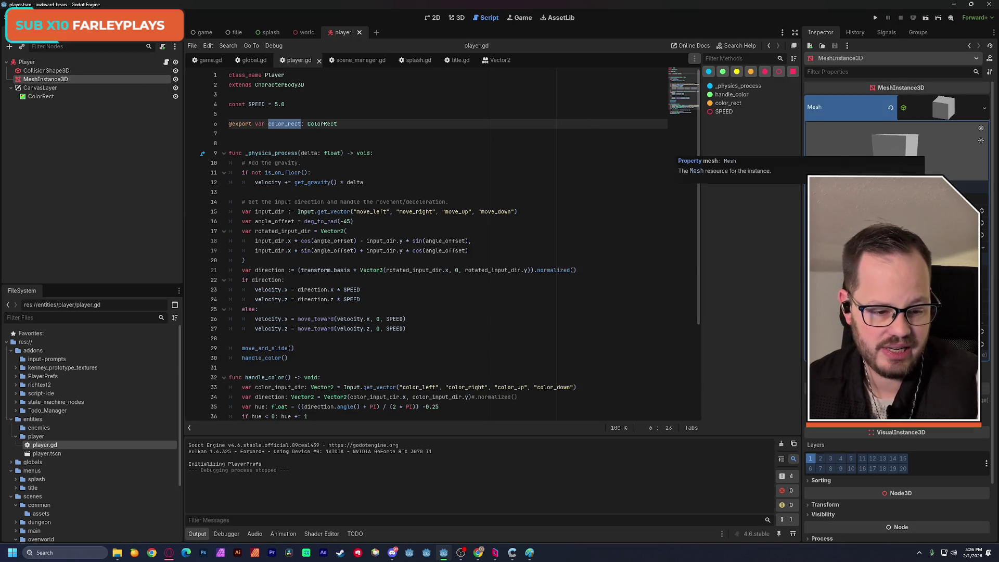
scroll(897, 130, down, 6)
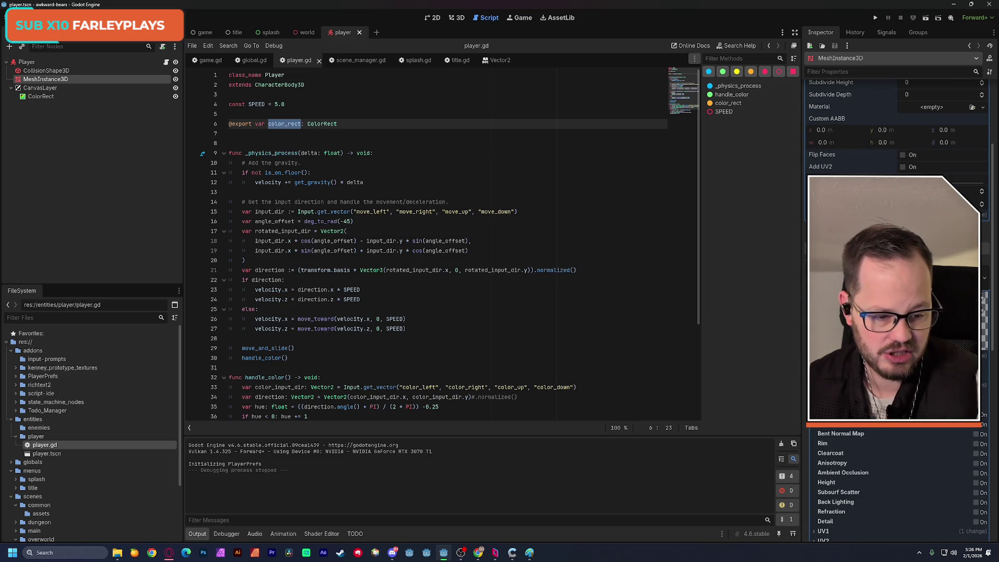
scroll(982, 298, down, 10)
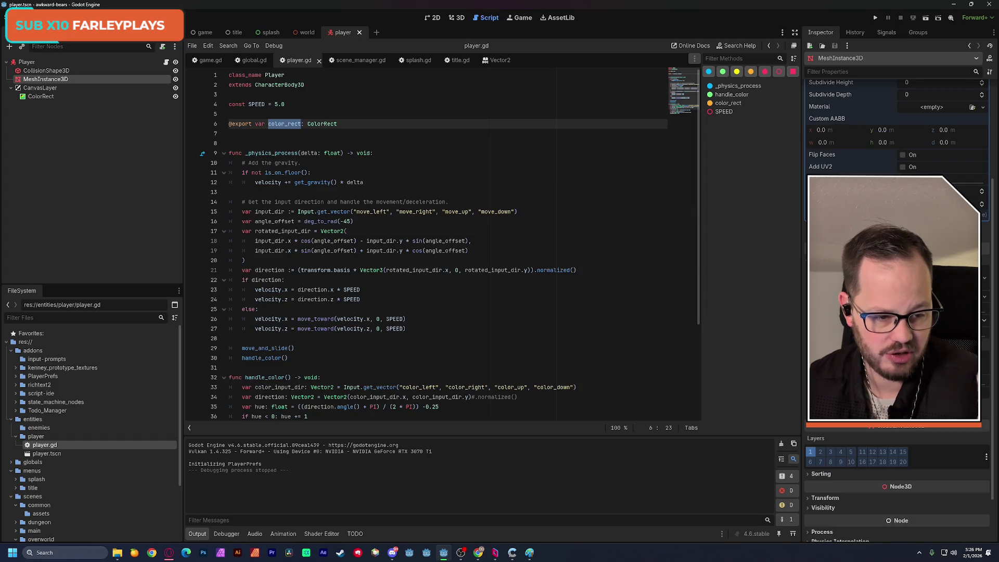
scroll(982, 298, up, 10)
scroll(982, 297, up, 2)
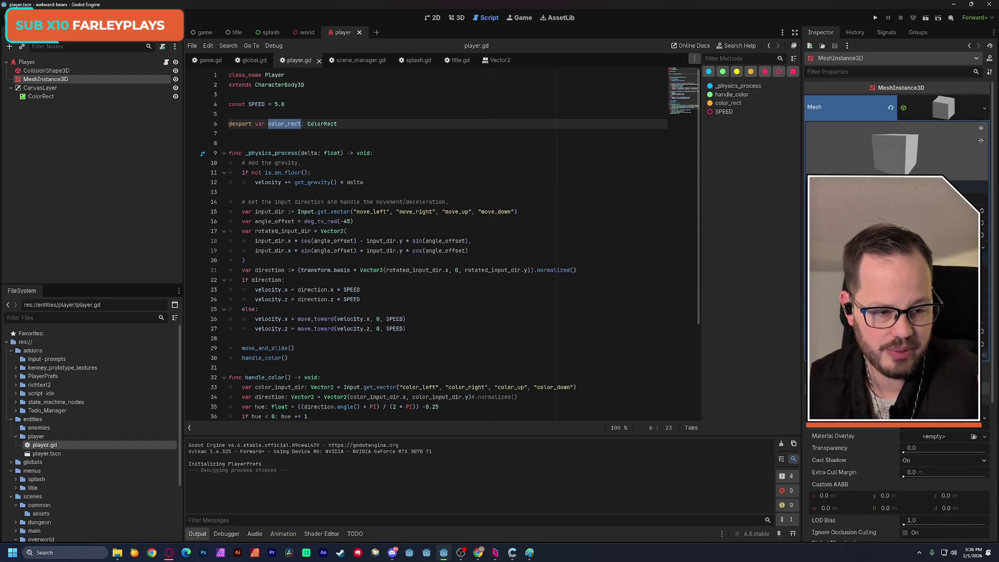
click(825, 72)
text(alb)
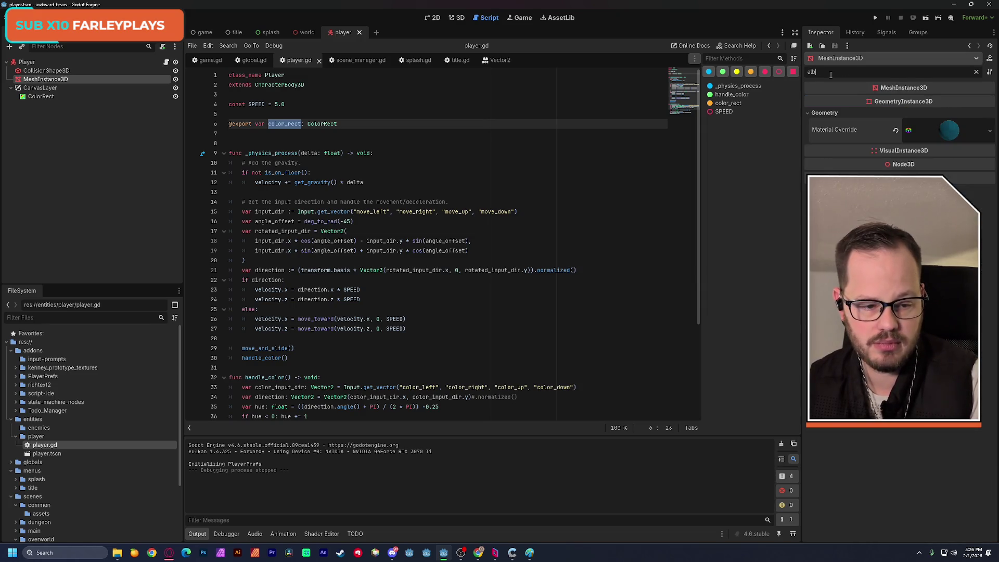
click(959, 138)
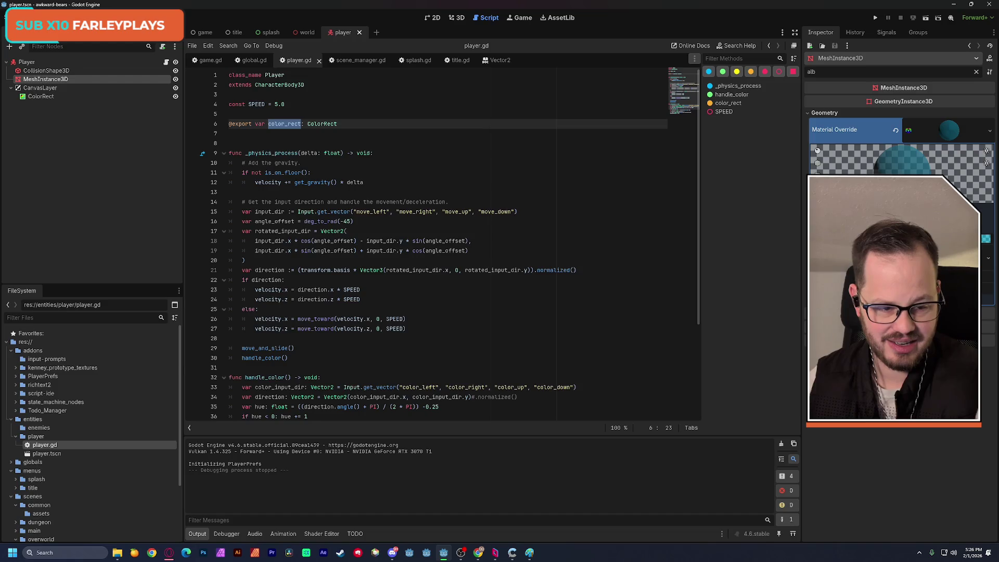
scroll(437, 318, down, 5)
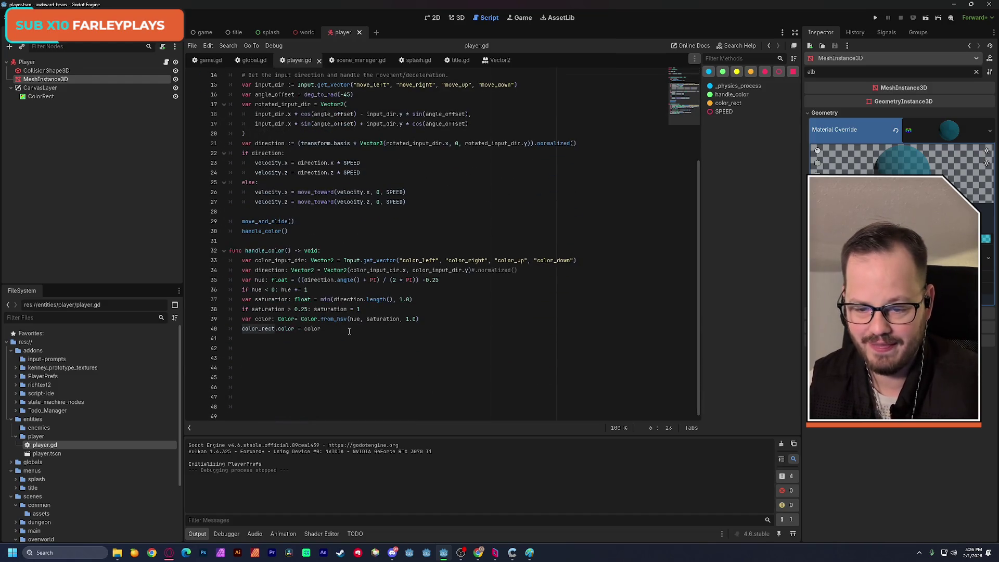
click(266, 333)
text(albedo_color)
key(ctrl+BackSpace)
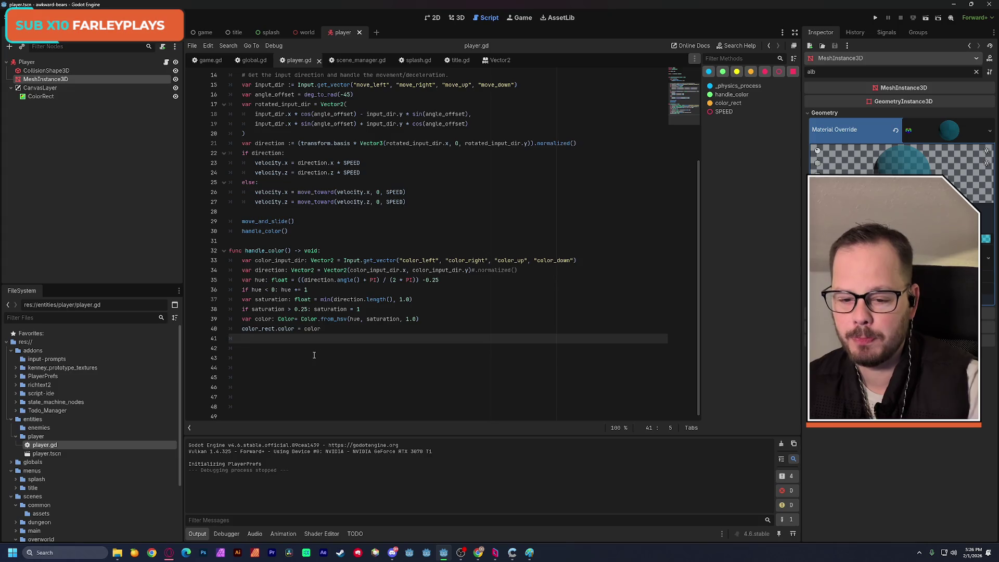
scroll(288, 121, up, 5)
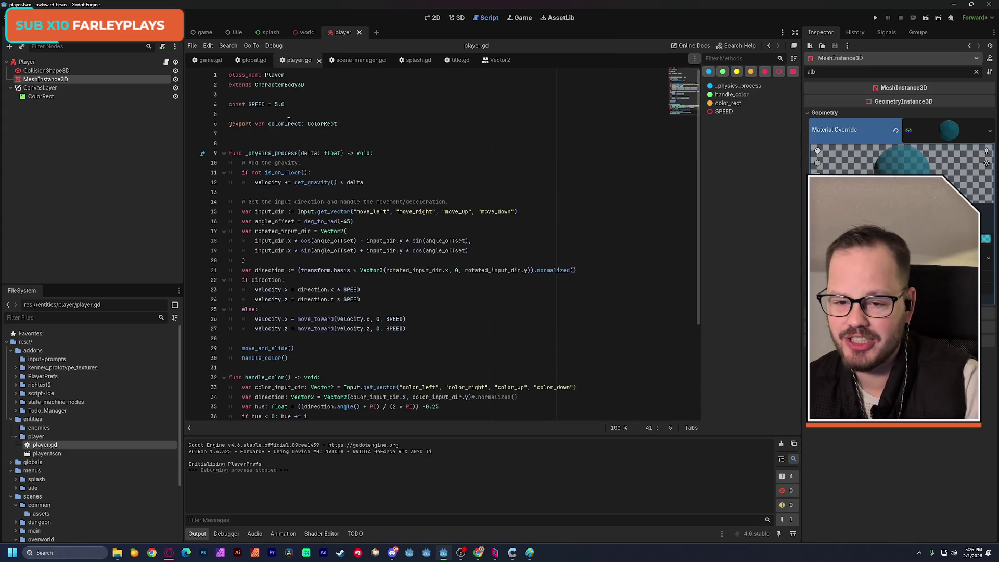
click(354, 124)
key(Return)
text(@e)
key(Return)
text(ar m)
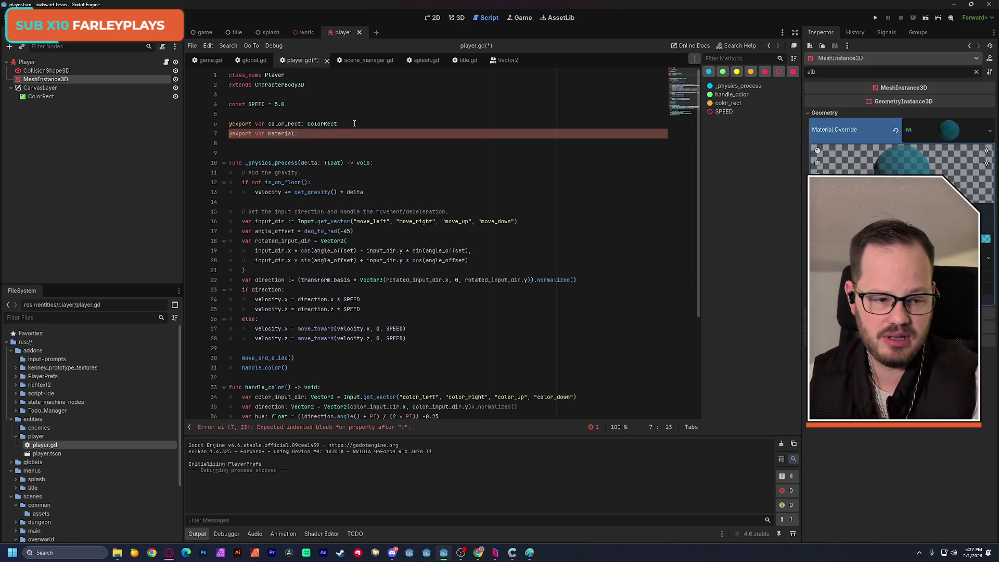
- Type the material export as MeshInstance3D and save player.gd
text(ate)
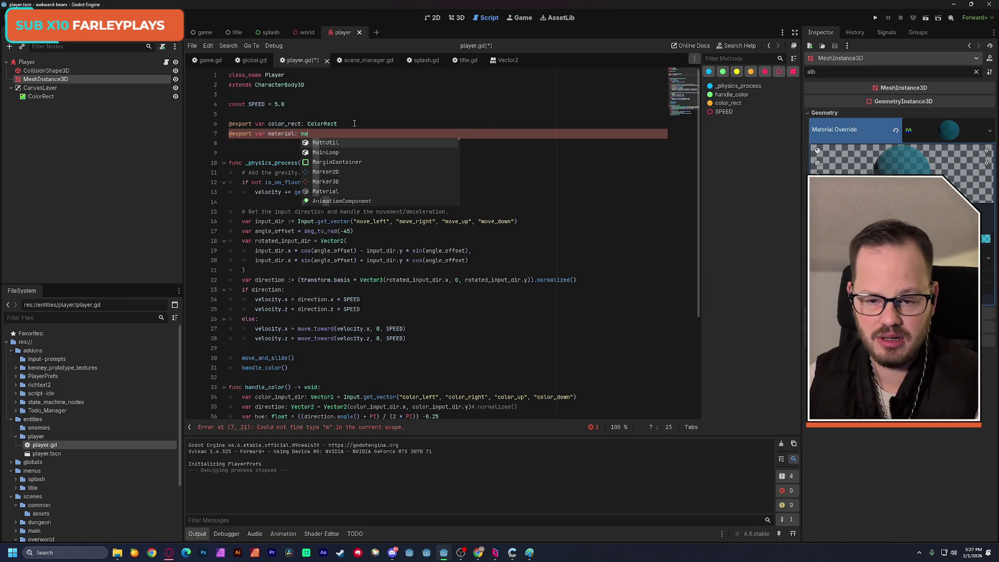
key(BackSpace)
key(BackSpace)
key(BackSpace)
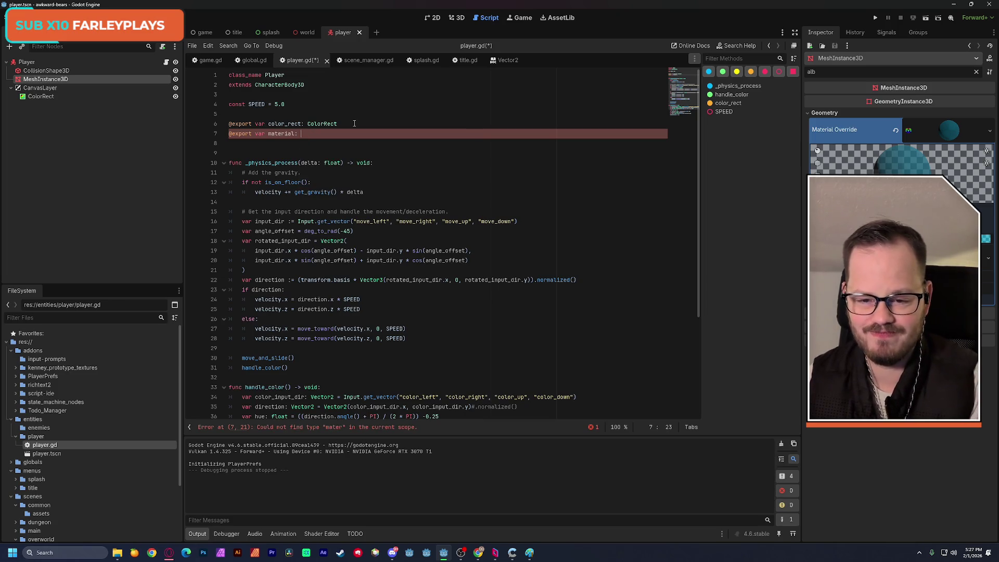
text(sh)
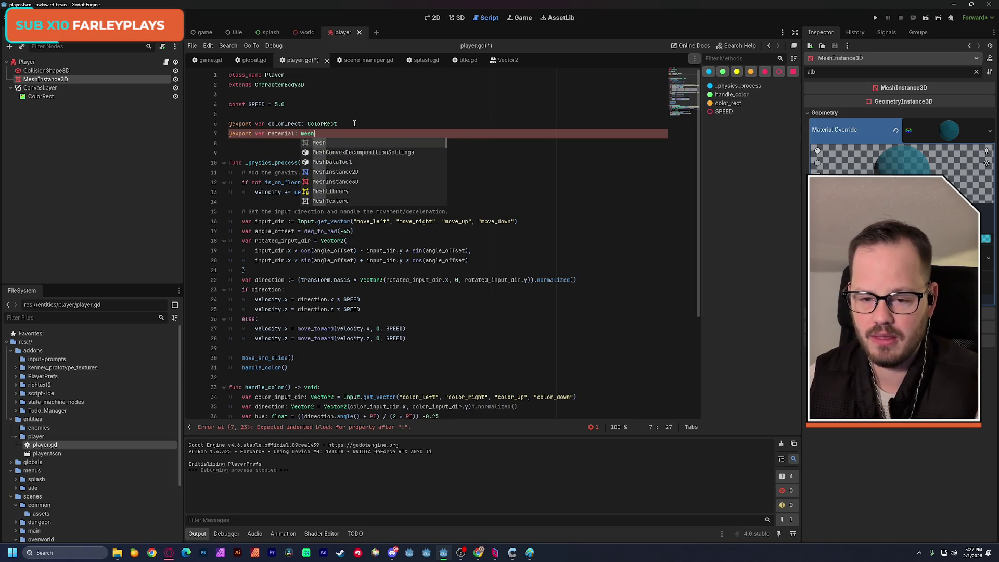
text(in)
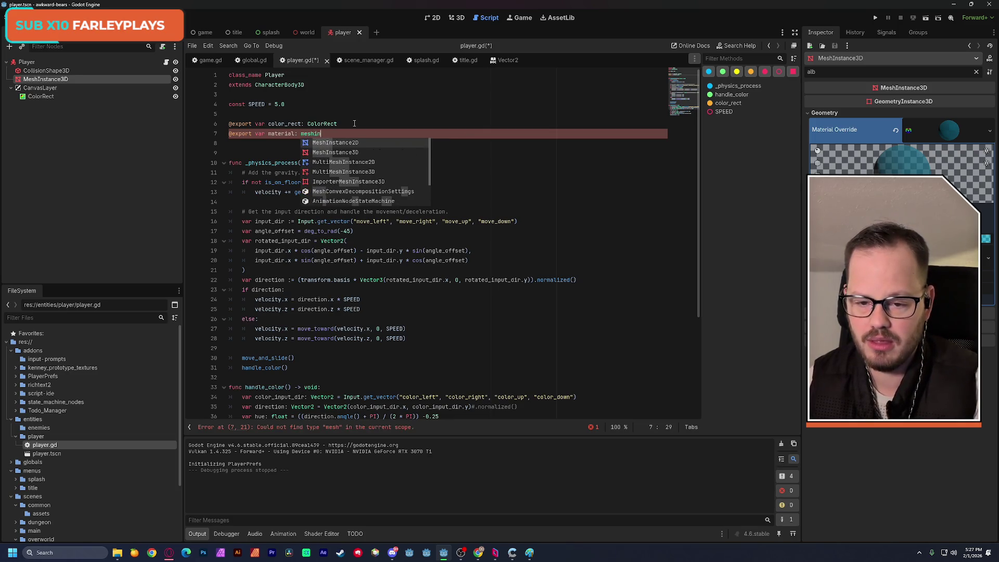
key(Down)
key(Return)
key(ctrl+s)
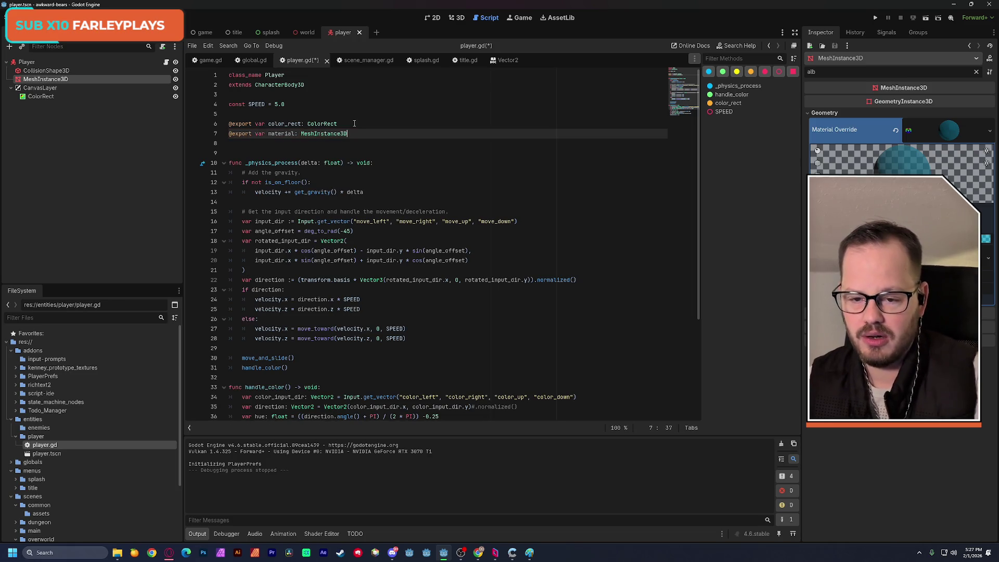
- Write 'material.material_override.albedo_color =' on line 42 using the copied variable and property path
scroll(371, 128, down, 3)
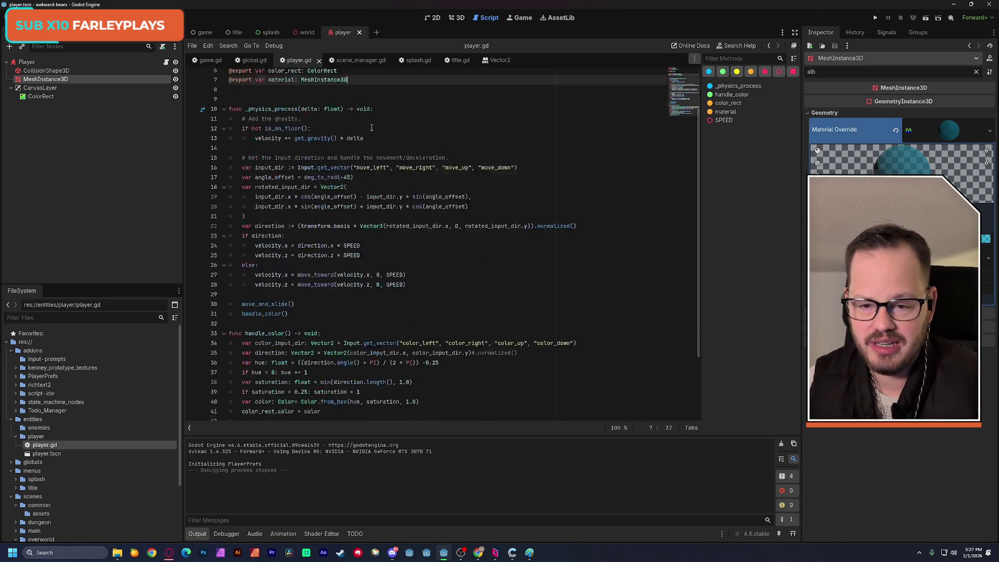
scroll(370, 127, up, 2)
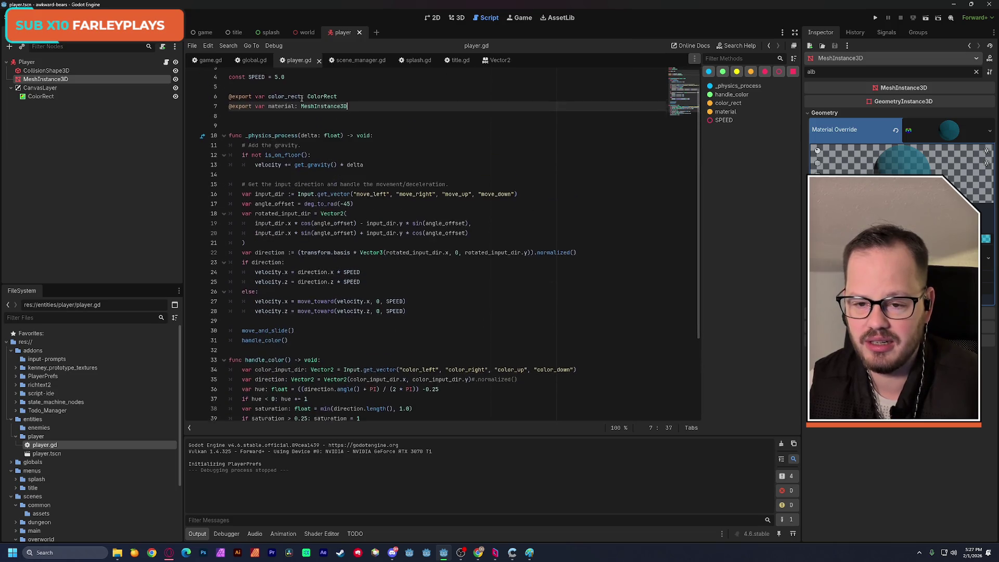
double_click(282, 114)
key(ctrl+c)
scroll(282, 114, down, 4)
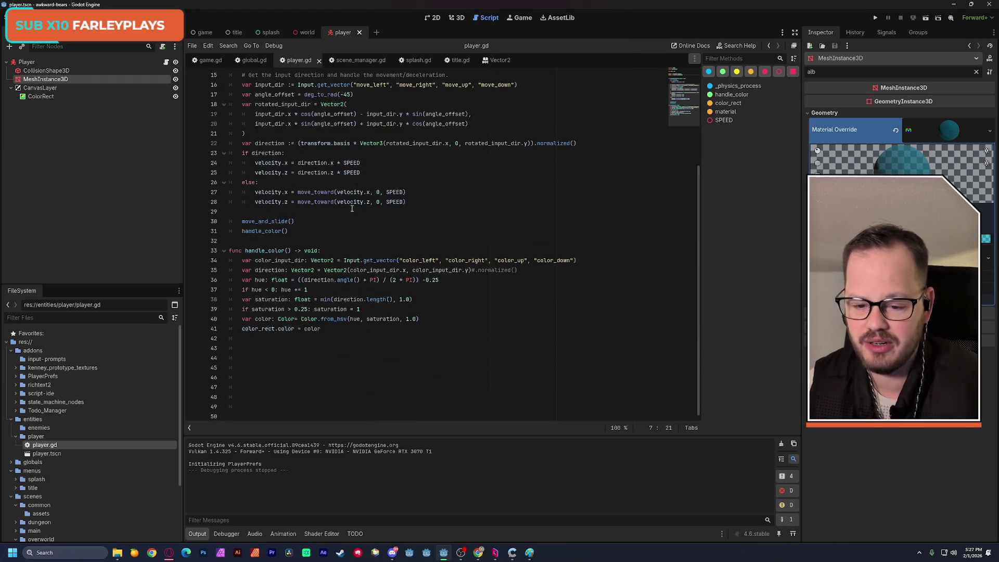
click(296, 338)
key(ctrl+v)
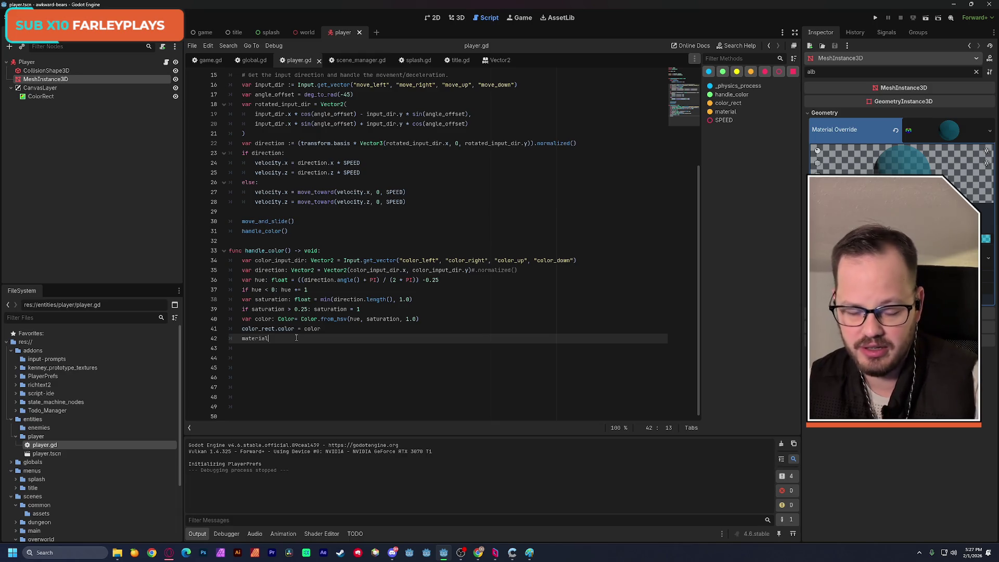
right_click(845, 135)
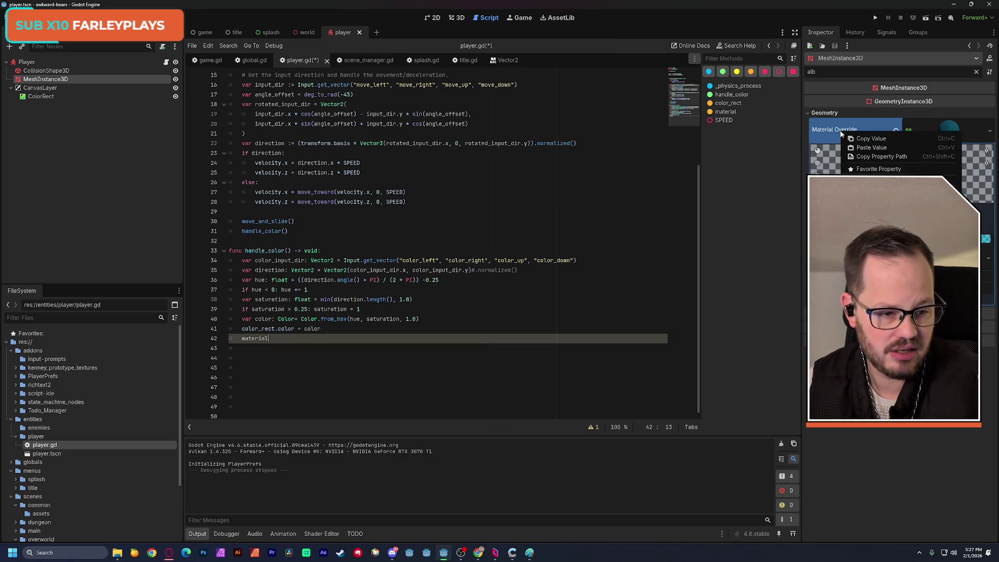
click(884, 156)
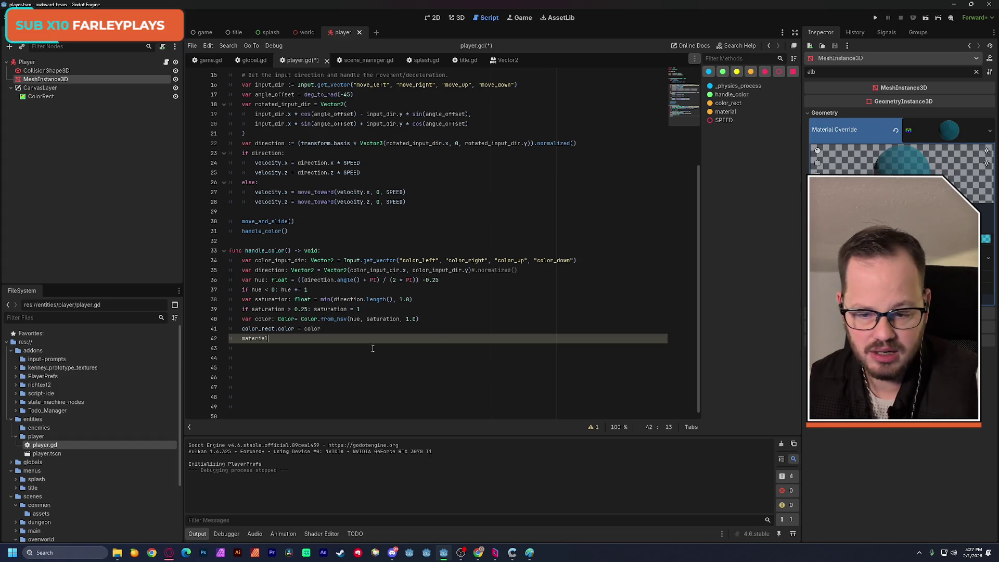
text(.)
key(ctrl+v)
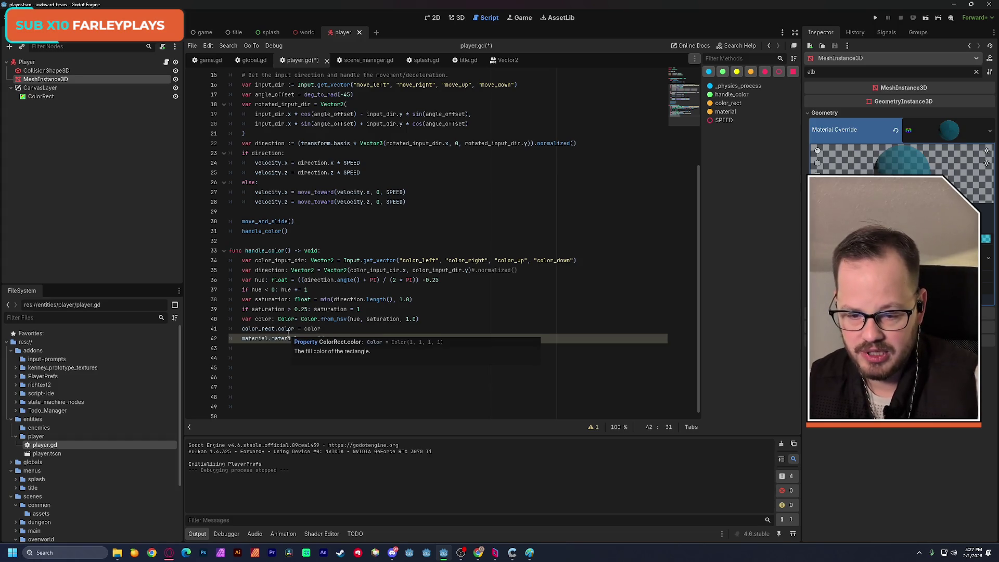
text(.al)
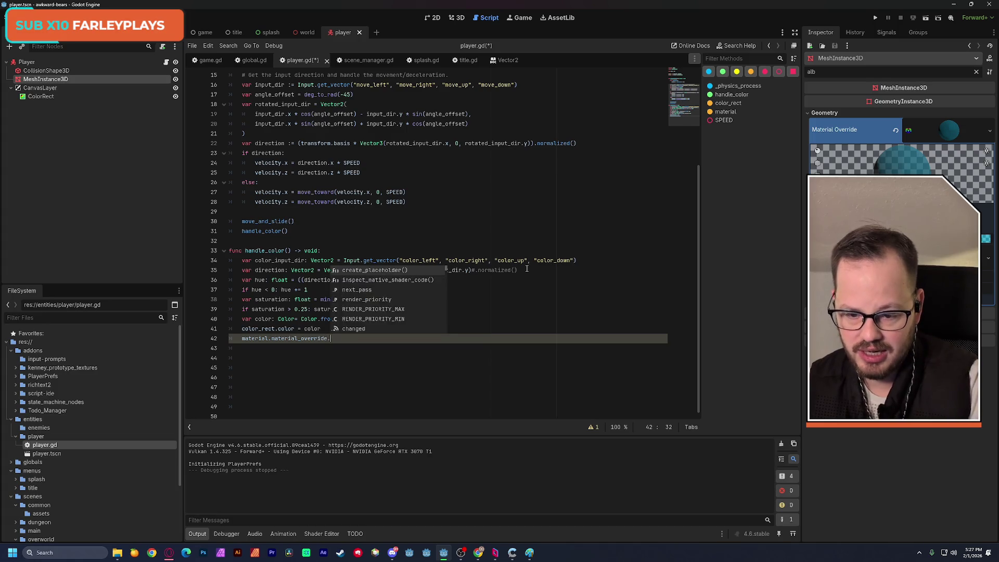
text(b)
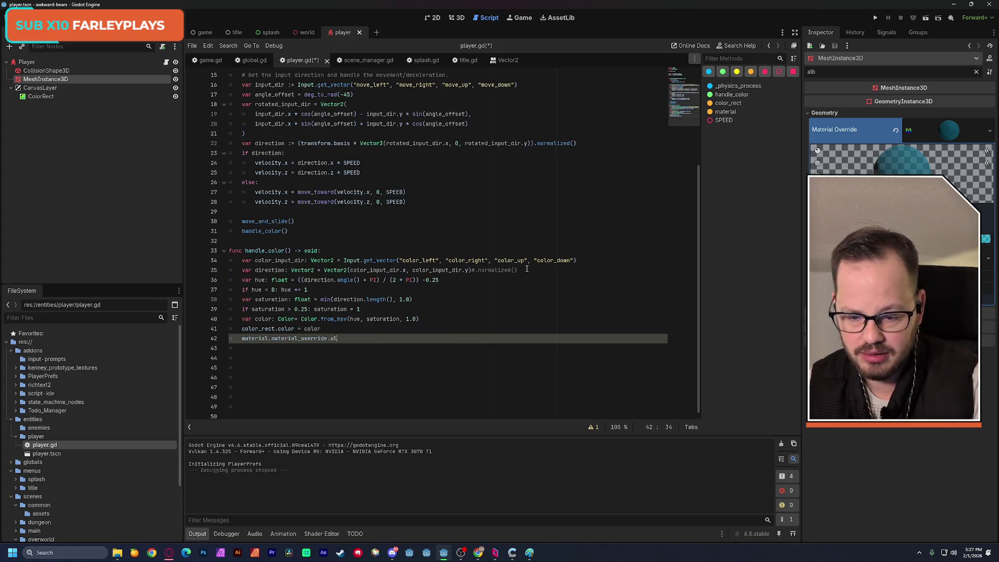
key(BackSpace)
key(BackSpace)
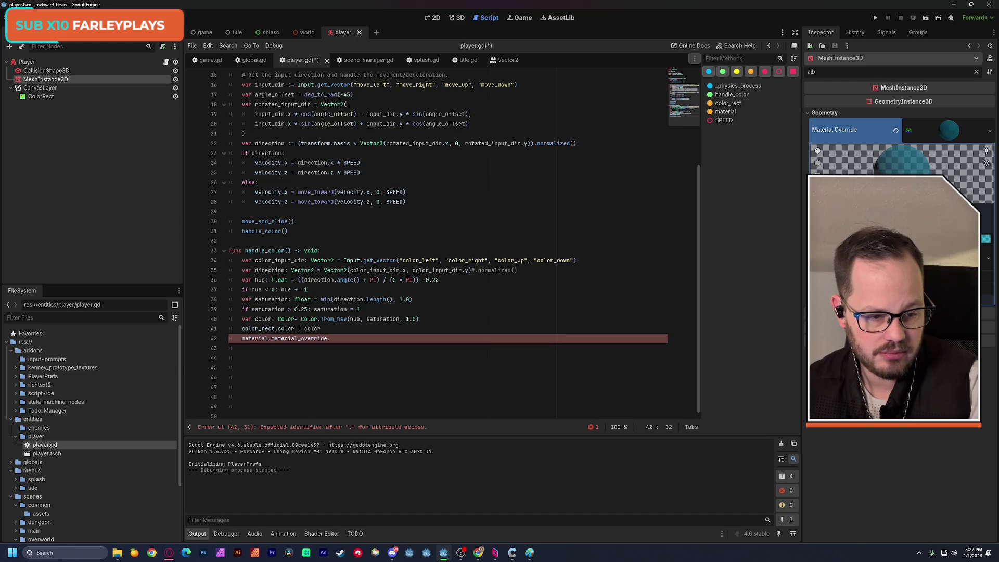
text(albedo_color)
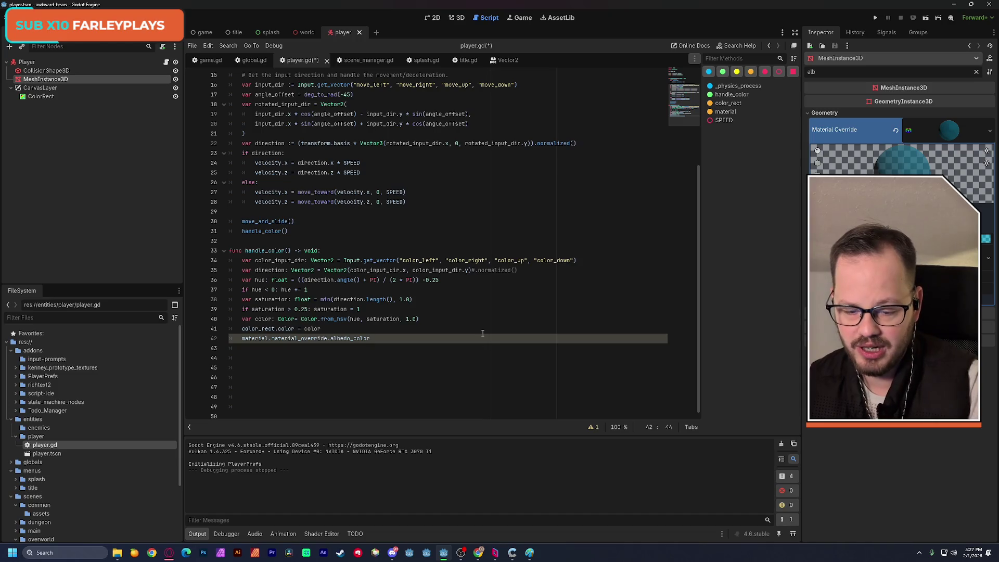
text( =)
- Complete line 42 with color, save, and run the world scene
click(310, 328)
double_click(311, 328)
key(ctrl+c)
click(443, 338)
key(ctrl+v)
click(483, 309)
key(ctrl+s)
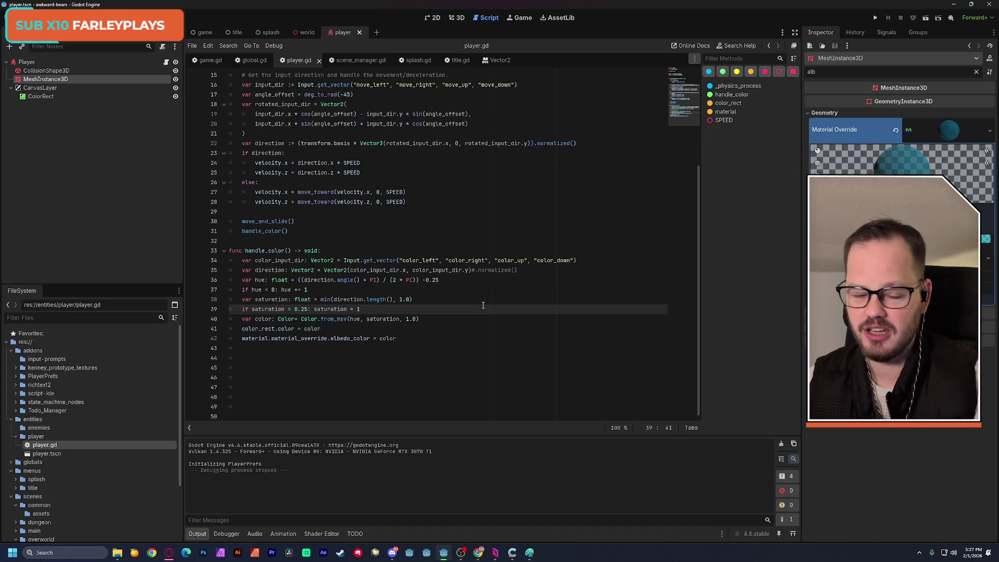
click(305, 33)
click(925, 18)
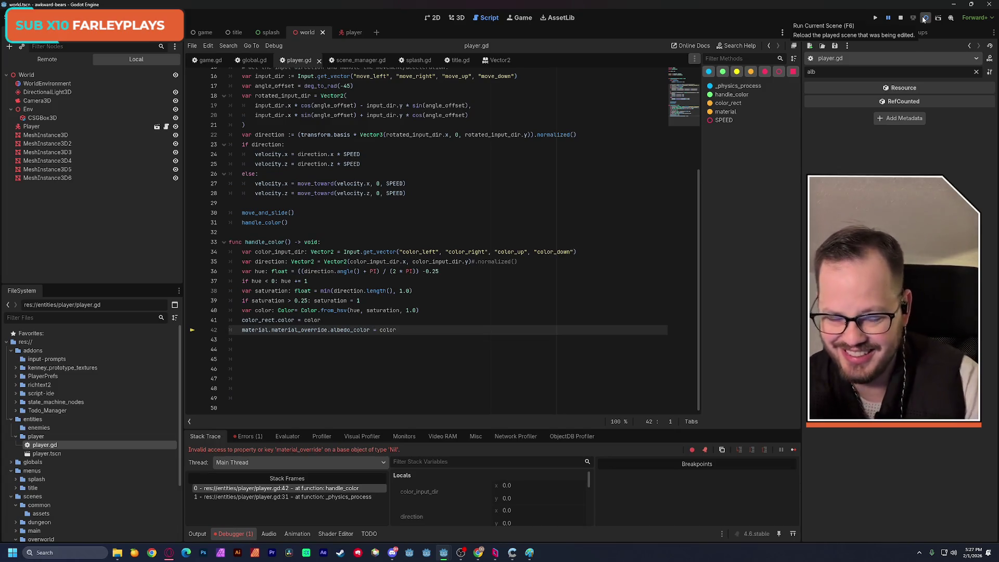
- Stop the failed run and assign MeshInstance3D to the Player's Material property
click(924, 19)
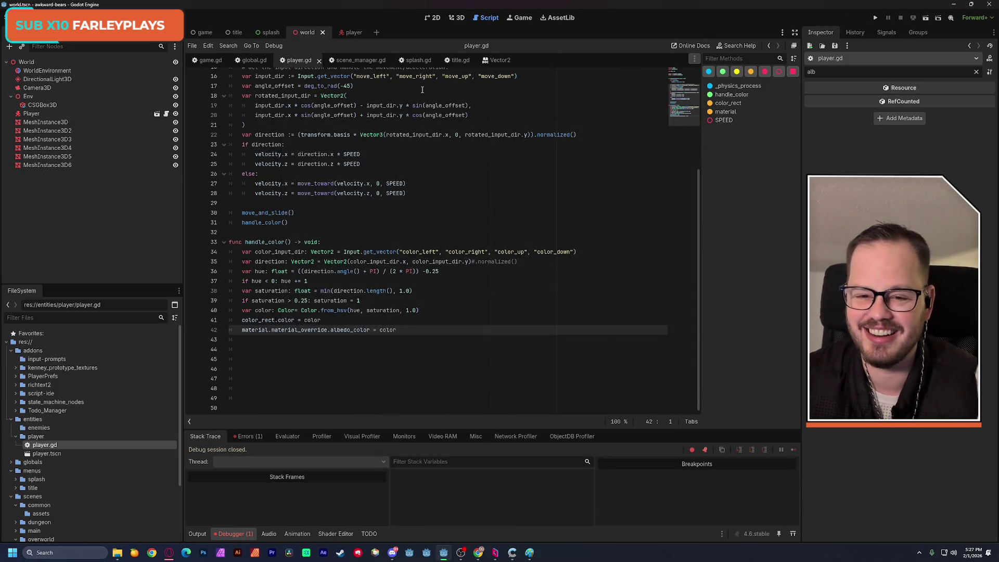
click(349, 32)
click(27, 62)
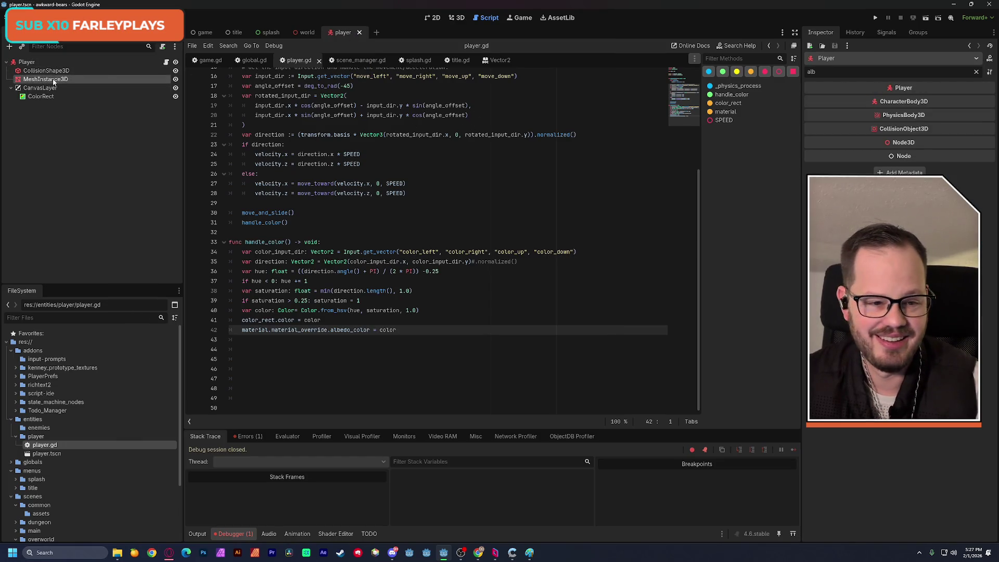
click(36, 62)
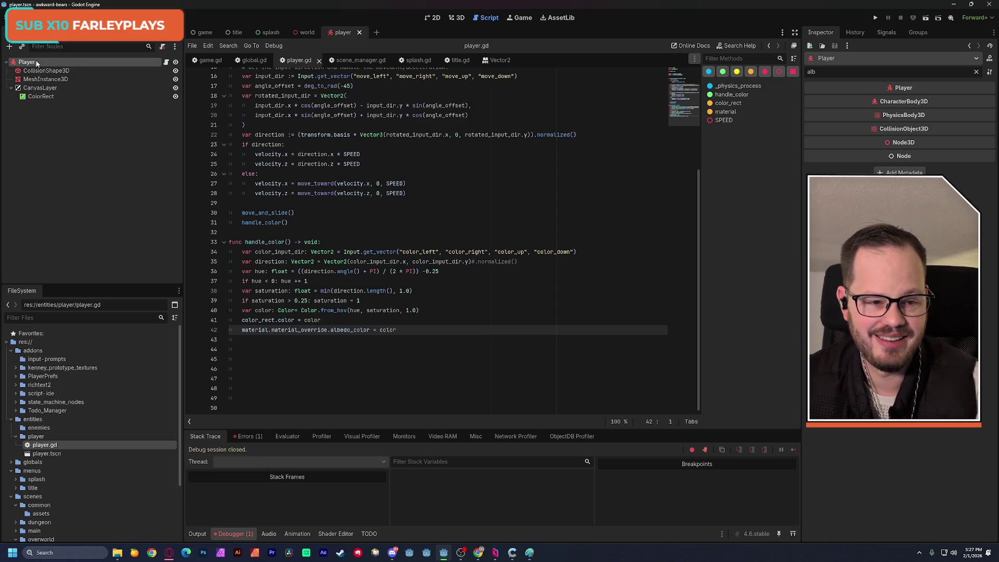
key(Escape)
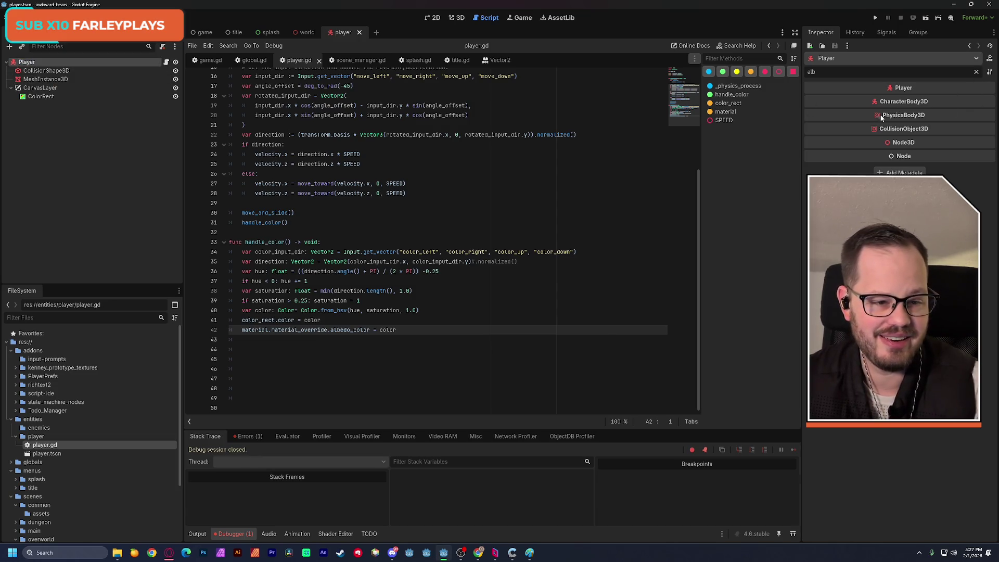
click(976, 73)
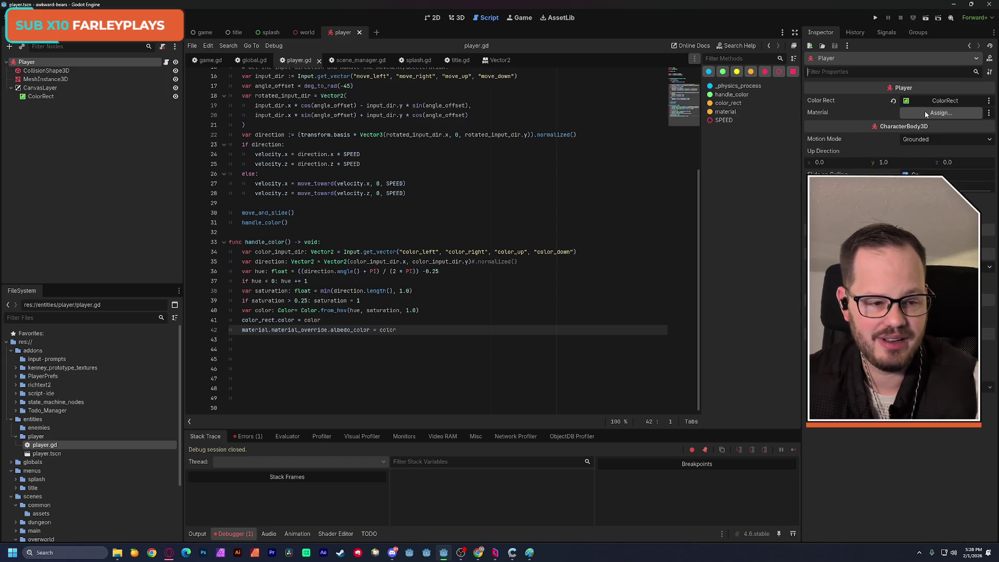
click(940, 113)
double_click(475, 193)
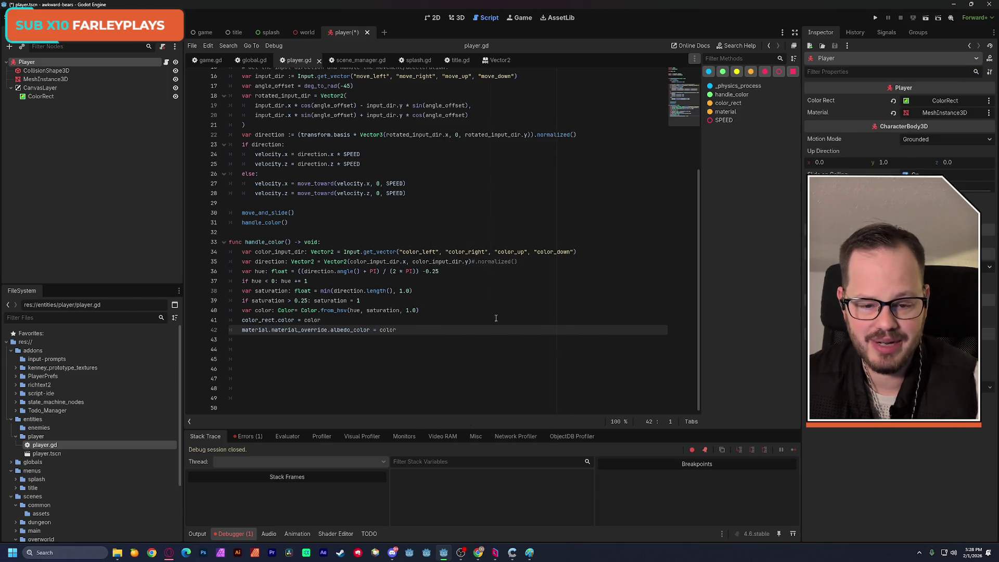
- Run the world scene again to test cube tinting
click(496, 166)
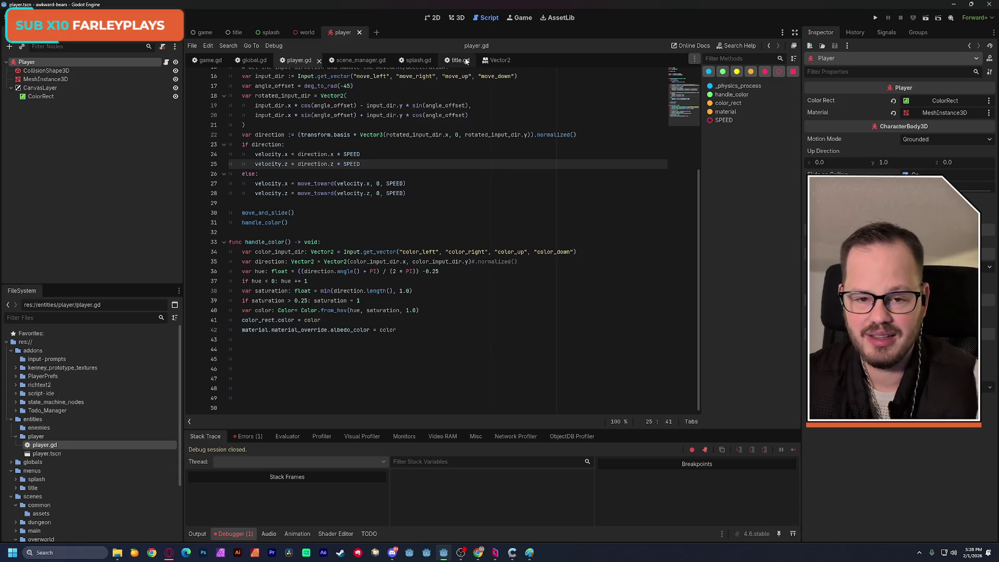
click(306, 33)
click(927, 19)
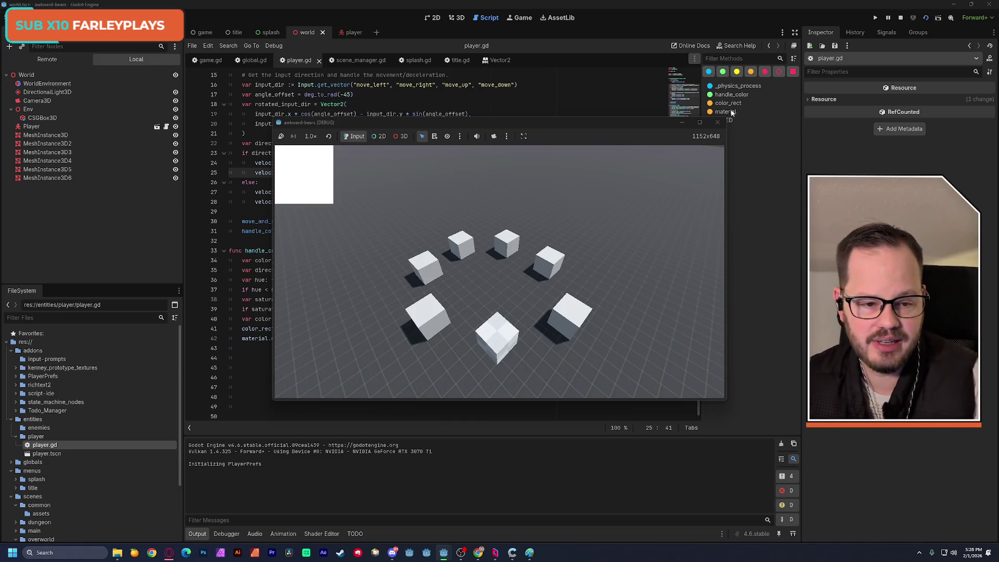
- Close the running game and show the player scene in the 3D view
key(F8)
click(351, 33)
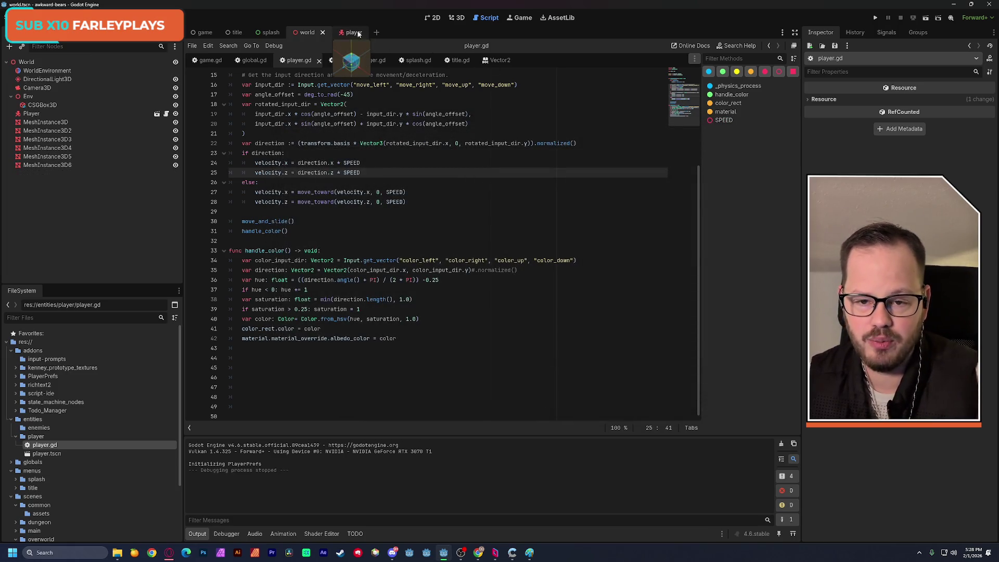
click(461, 19)
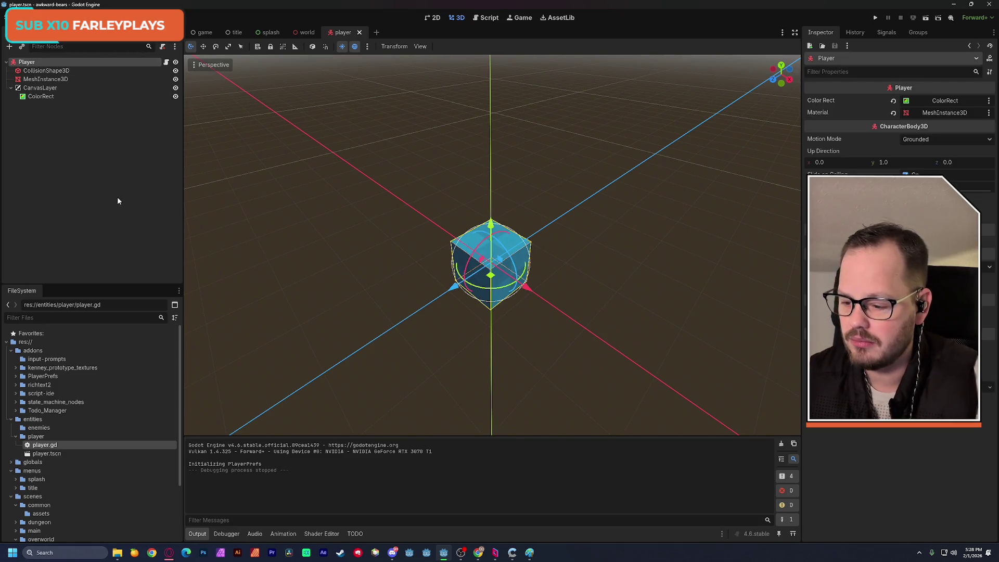
- Add a Label3D child under Player and raise it 1 unit above the cube
key(ctrl+a)
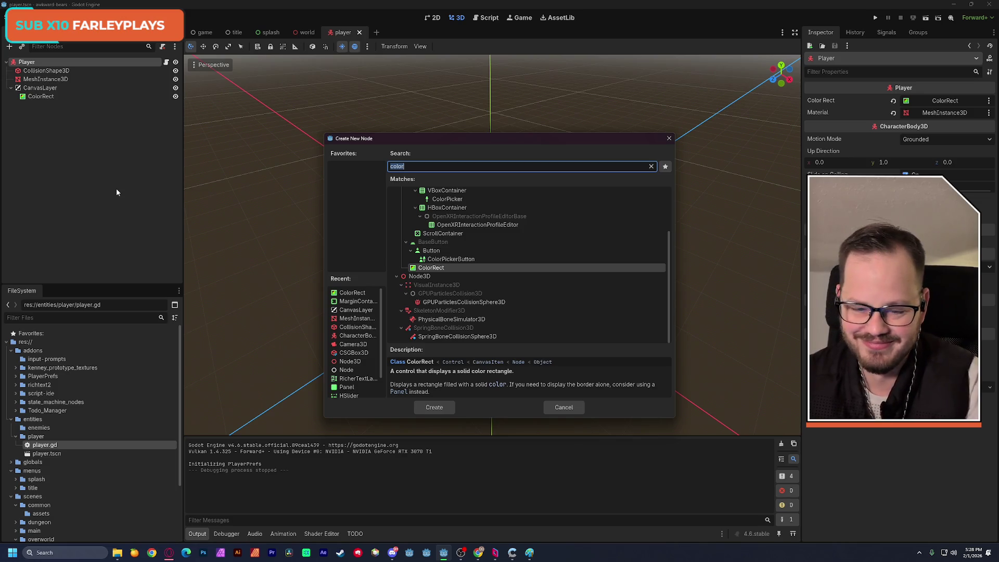
text(label)
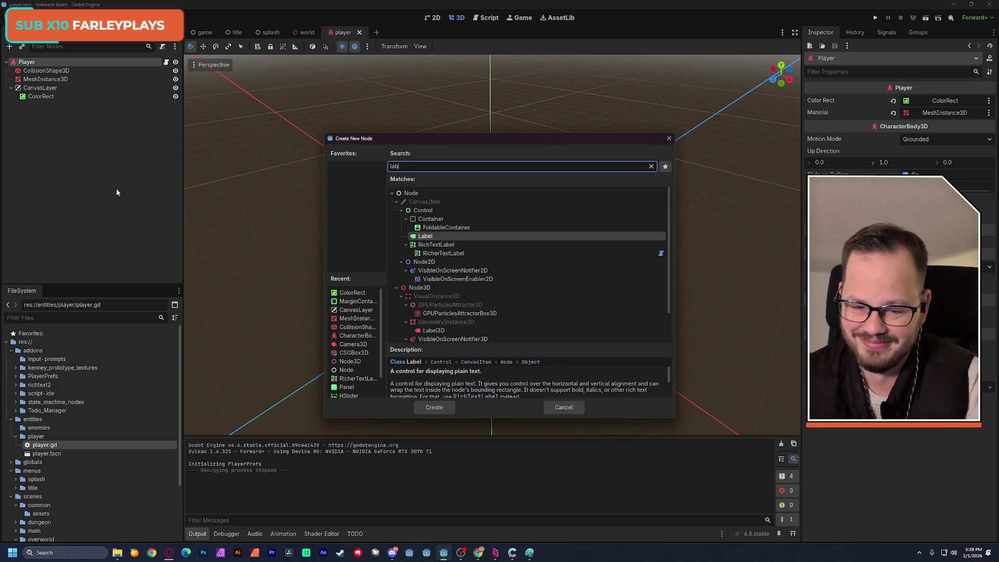
double_click(429, 270)
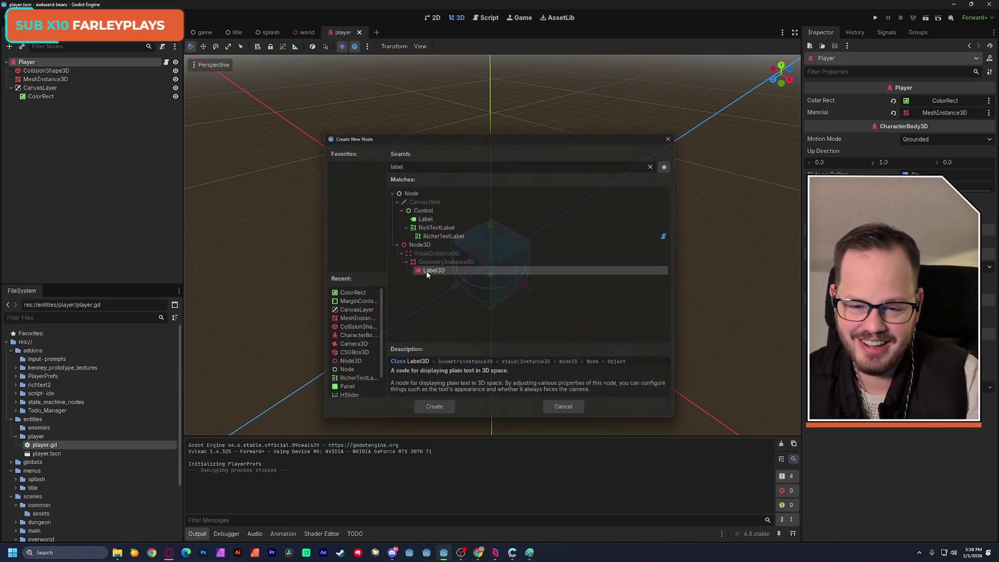
drag(492, 228, 496, 184)
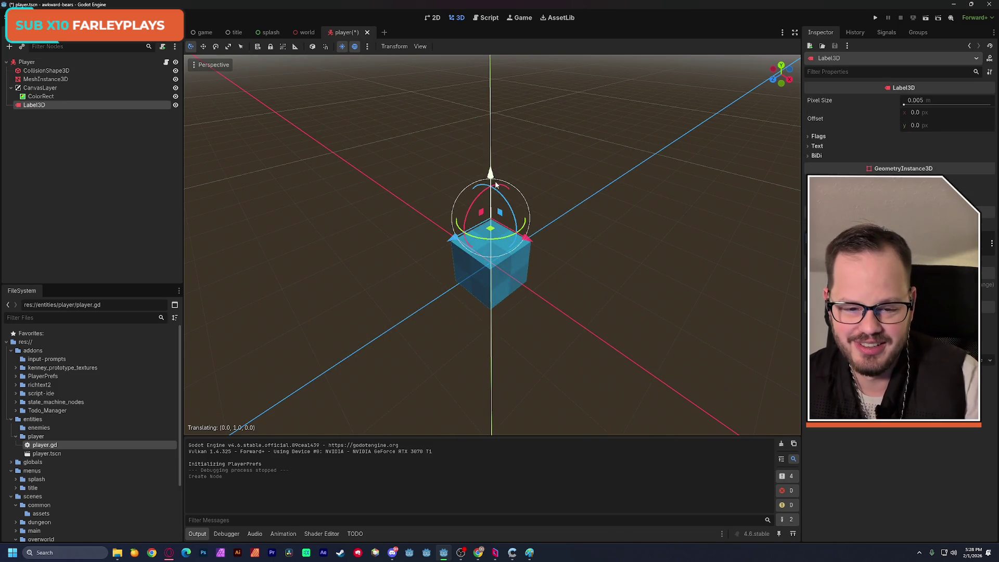
drag(496, 140, 494, 155)
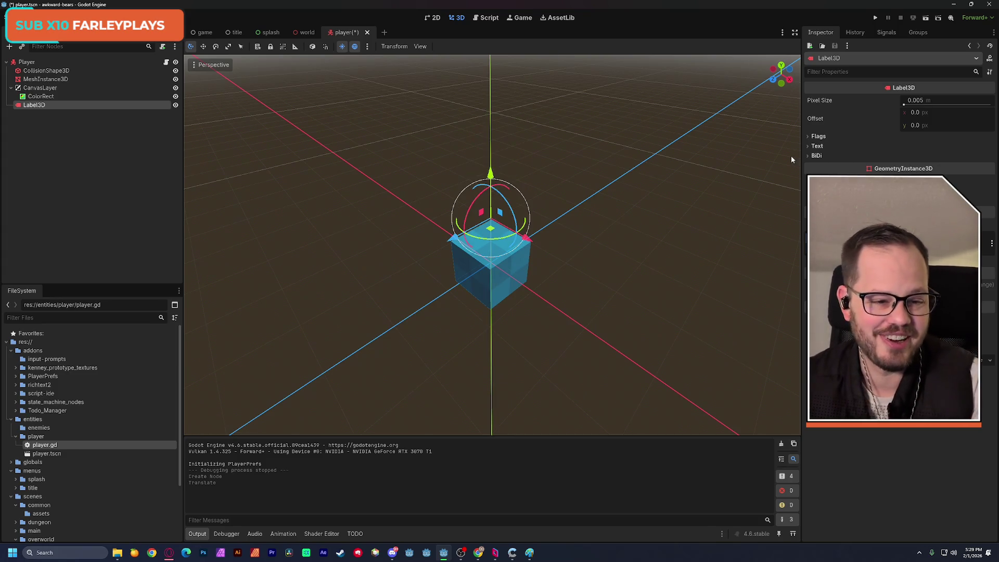
- Set the label's Billboard flag to Enabled so it faces the camera
click(812, 137)
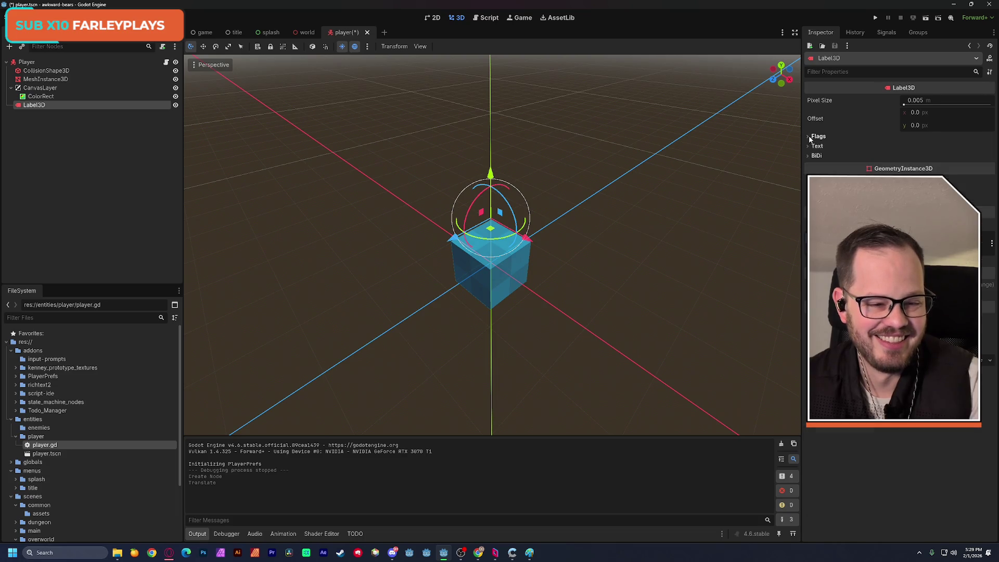
click(912, 147)
click(905, 159)
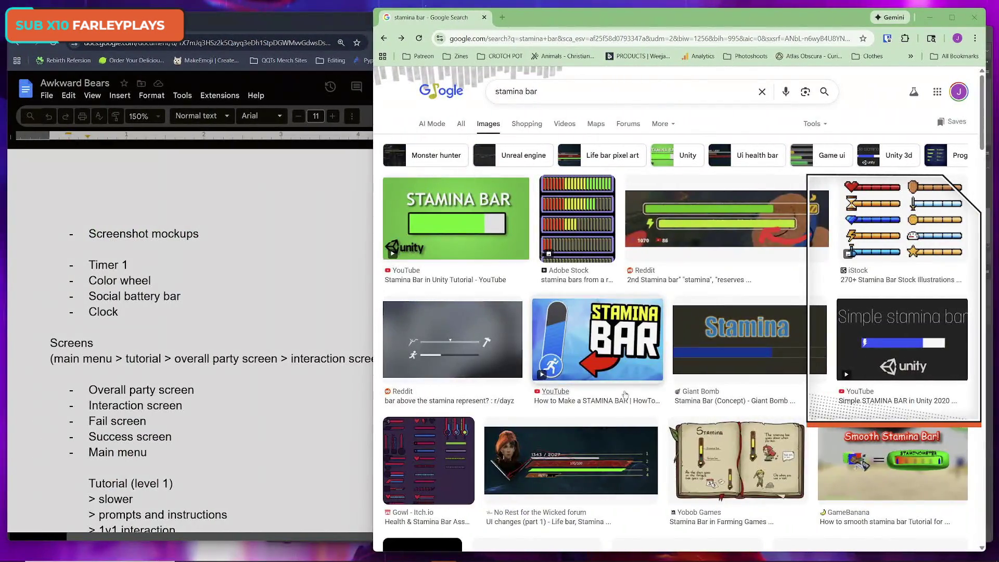
scroll(624, 395, down, 3)
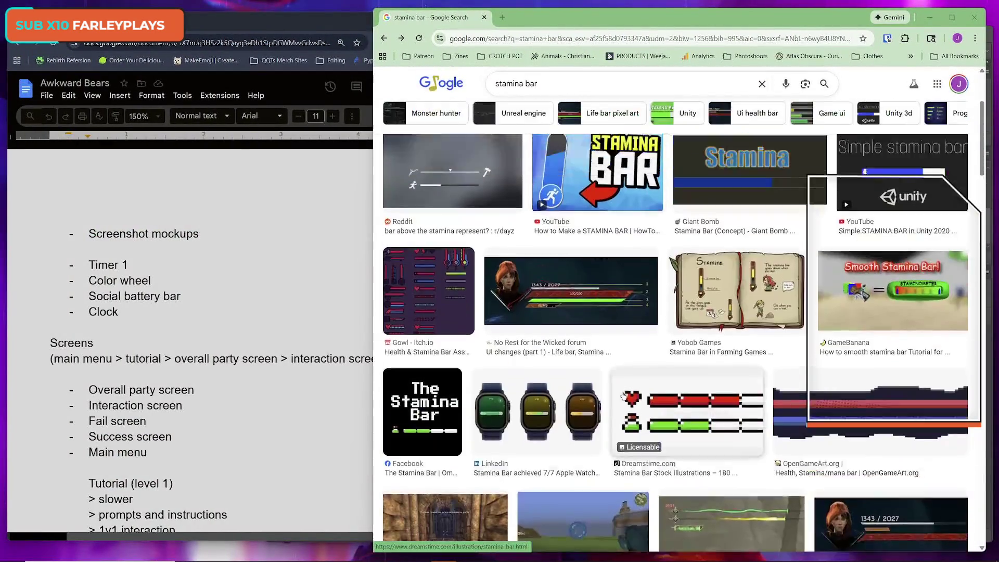
scroll(624, 395, up, 2)
scroll(622, 396, down, 5)
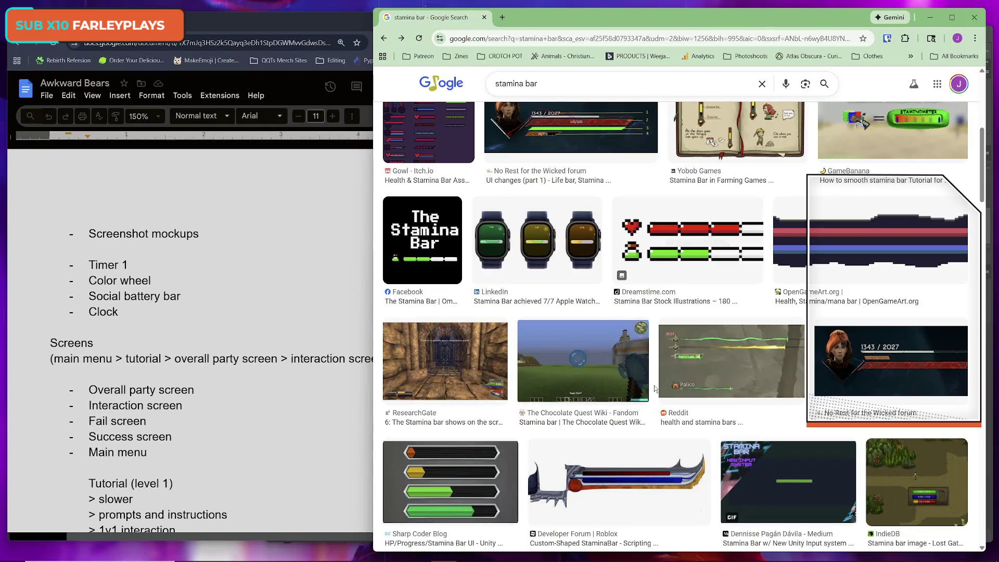
scroll(653, 388, up, 6)
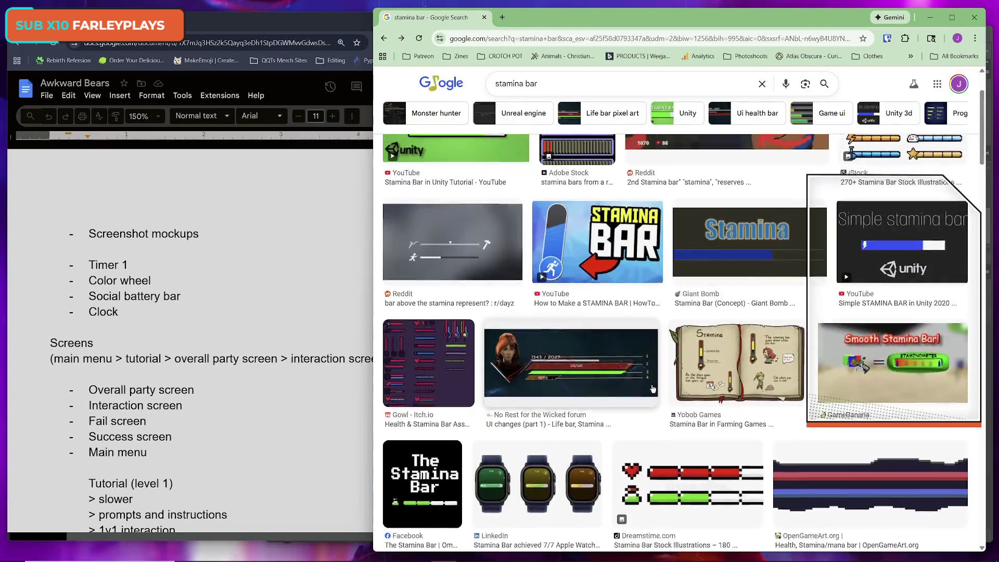
scroll(653, 389, down, 5)
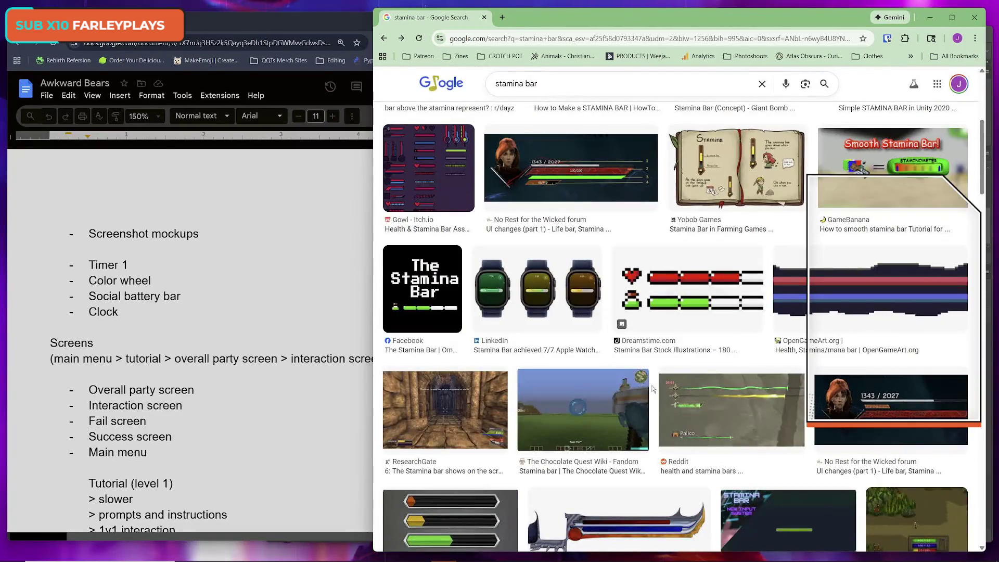
scroll(652, 389, down, 10)
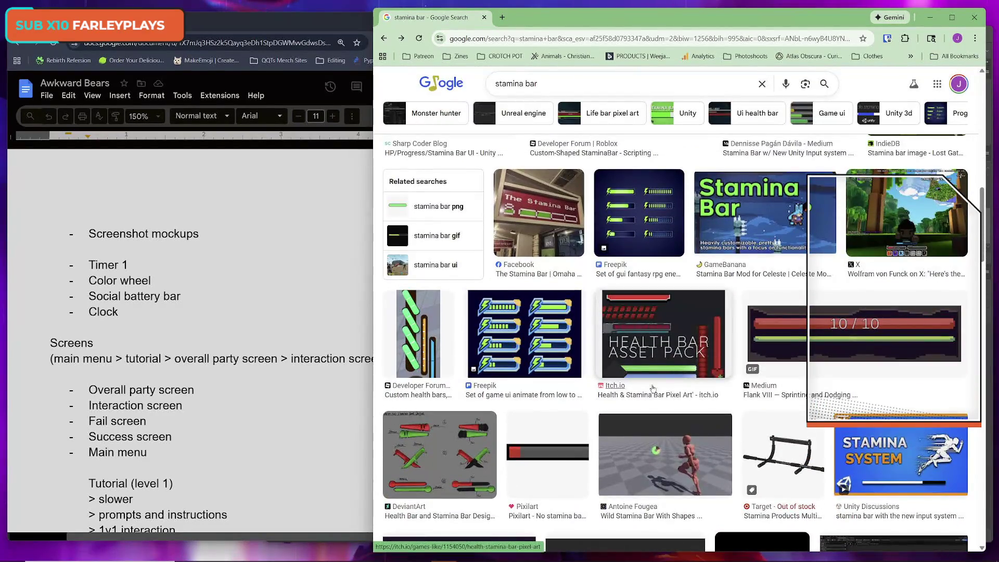
scroll(652, 388, down, 5)
scroll(653, 388, down, 8)
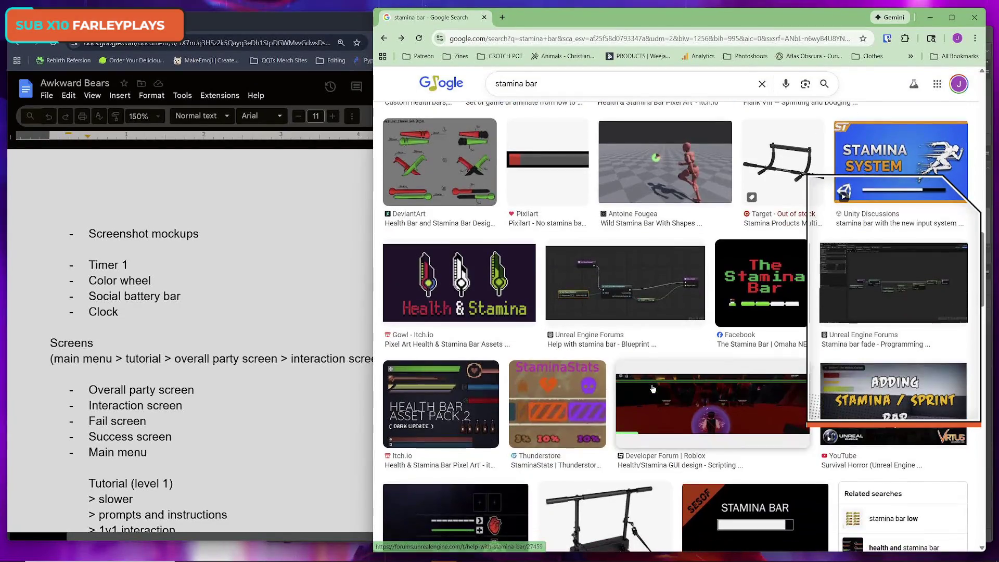
scroll(652, 389, down, 10)
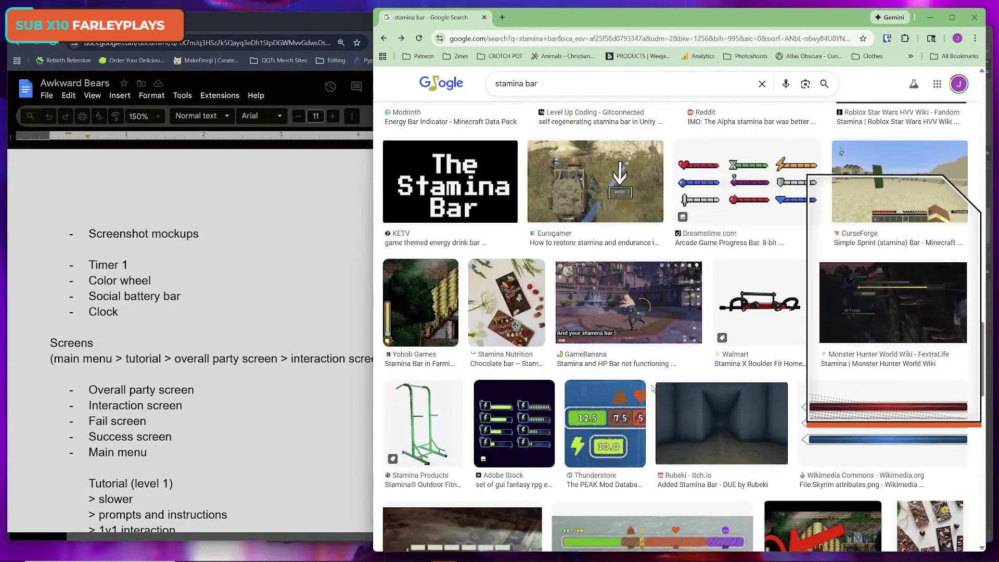
scroll(653, 388, down, 5)
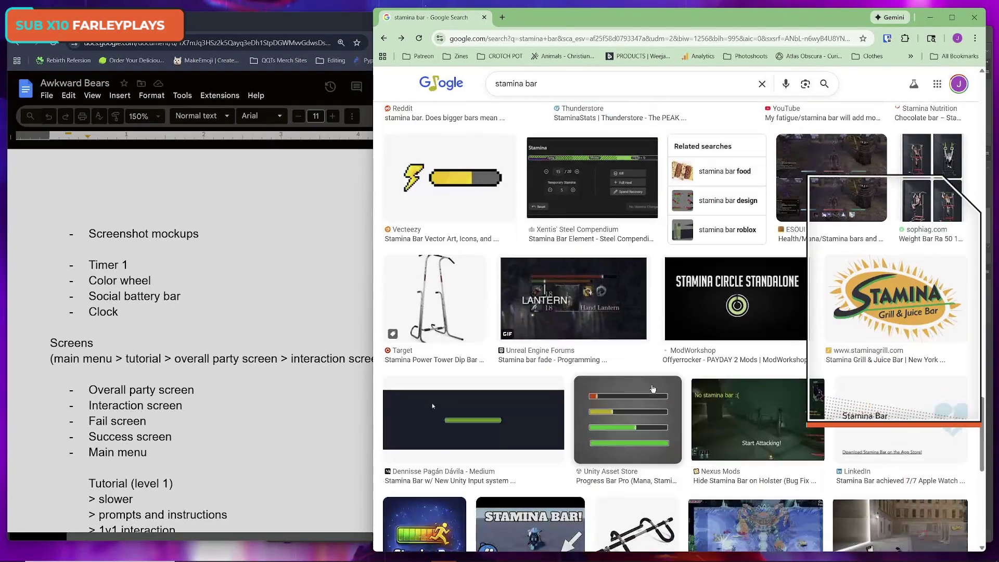
scroll(653, 388, down, 7)
scroll(654, 388, down, 5)
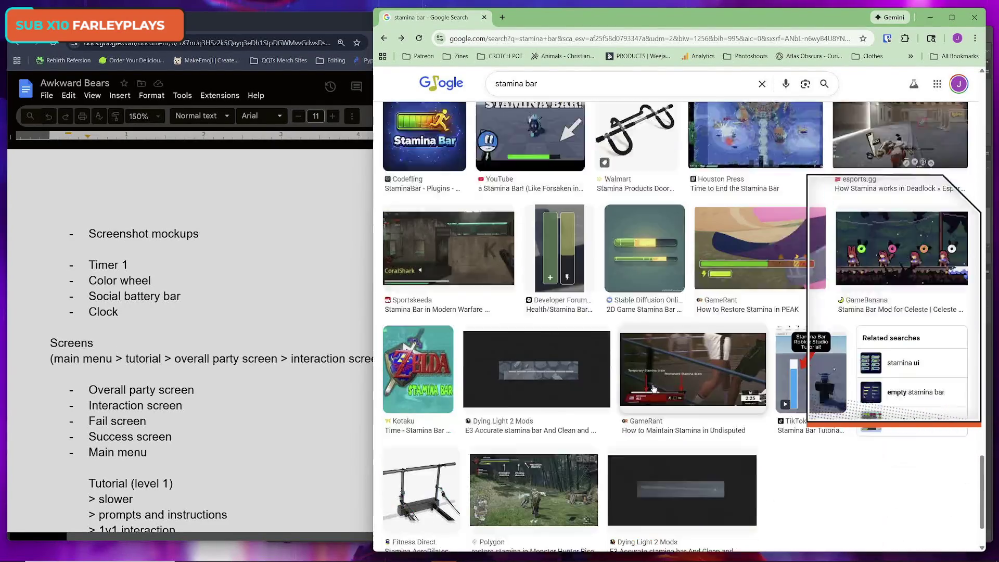
scroll(654, 388, up, 6)
scroll(654, 388, up, 10)
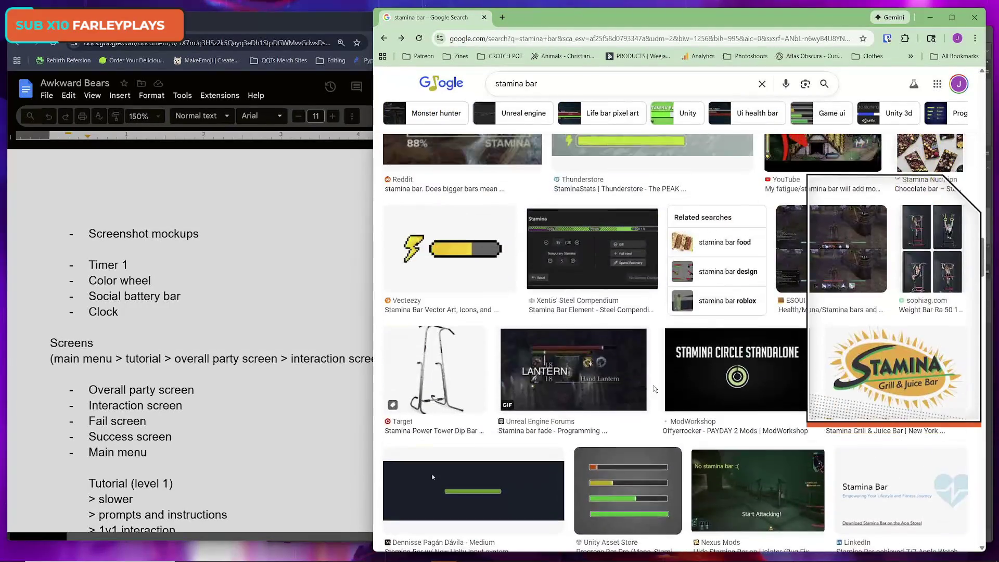
scroll(654, 388, up, 10)
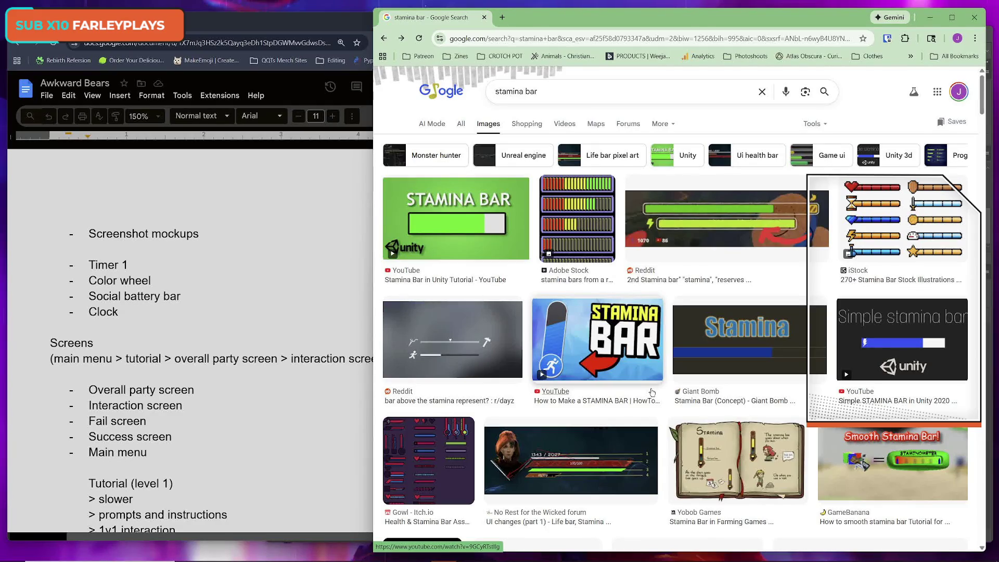
click(703, 451)
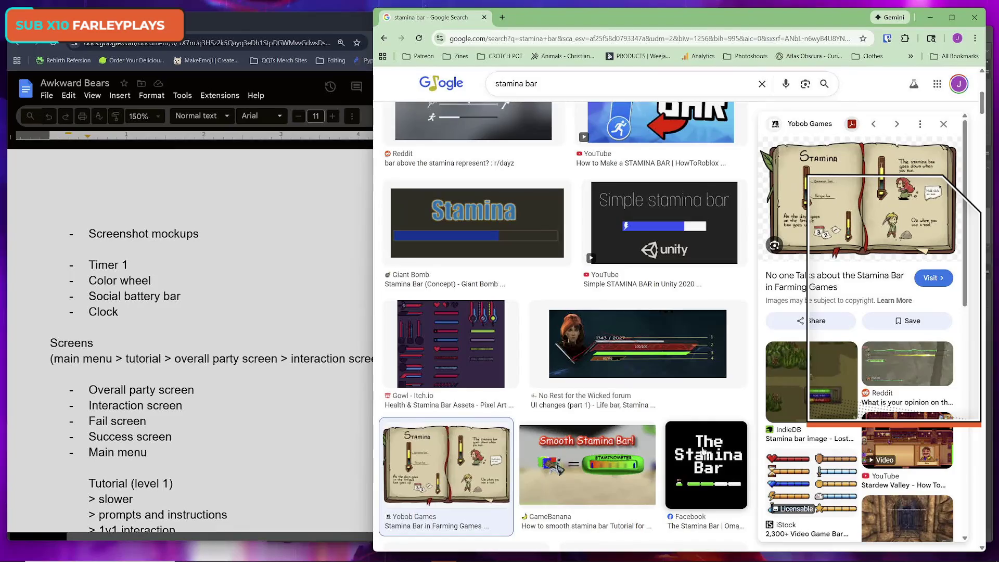
- Scroll further through the stamina bar results and preview Freepik's energy/stamina bar sets
scroll(691, 427, down, 5)
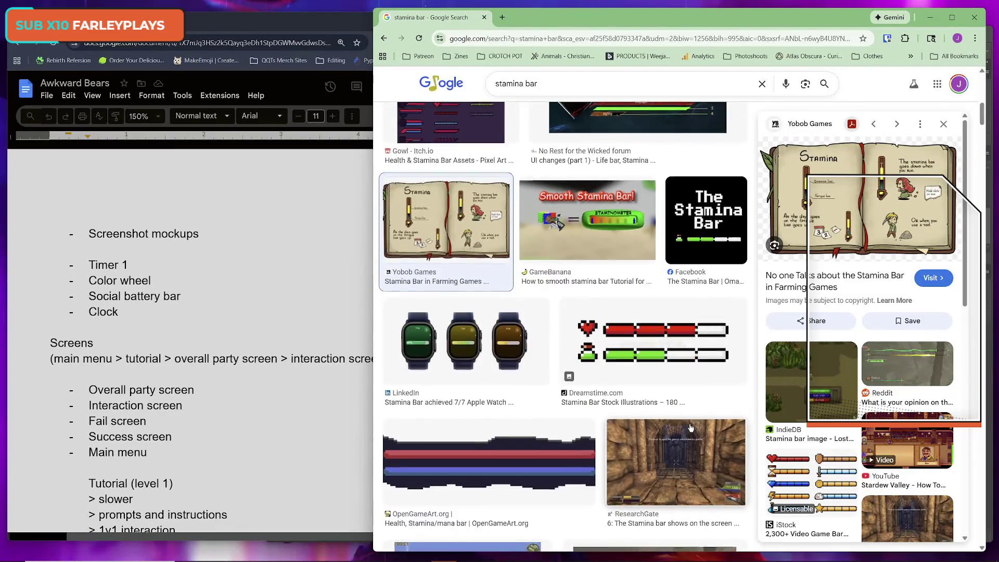
scroll(690, 428, down, 5)
scroll(692, 428, down, 6)
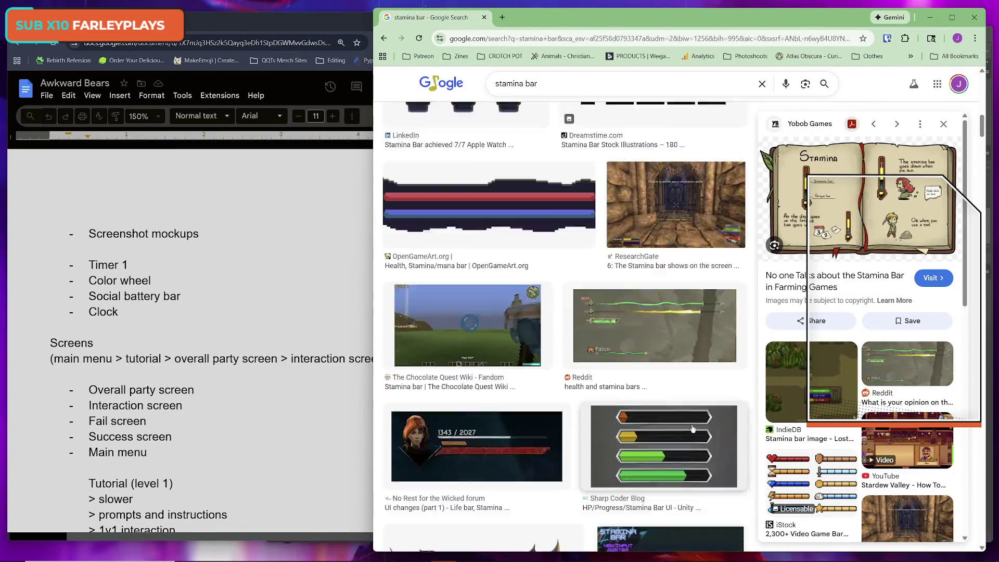
scroll(695, 430, down, 5)
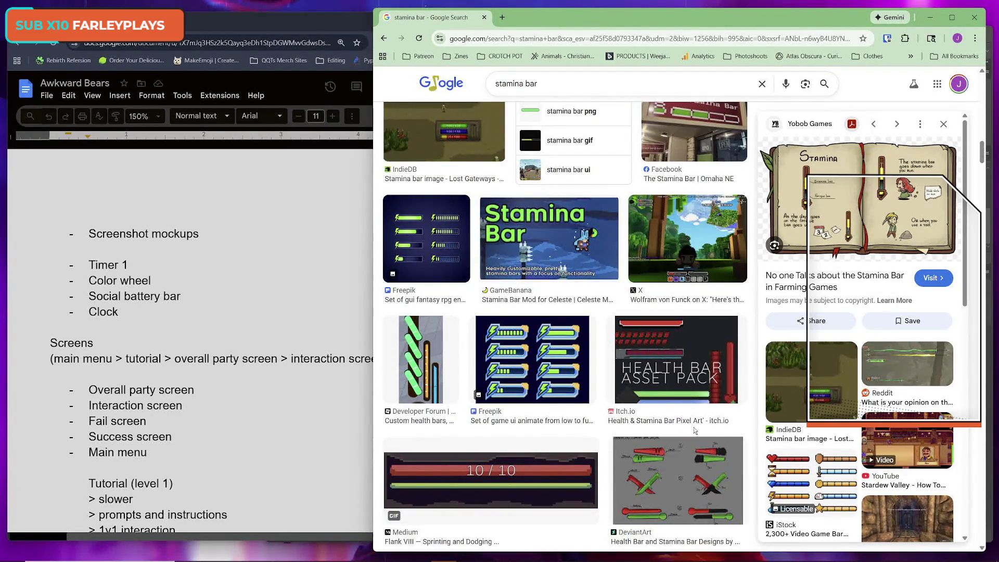
click(532, 358)
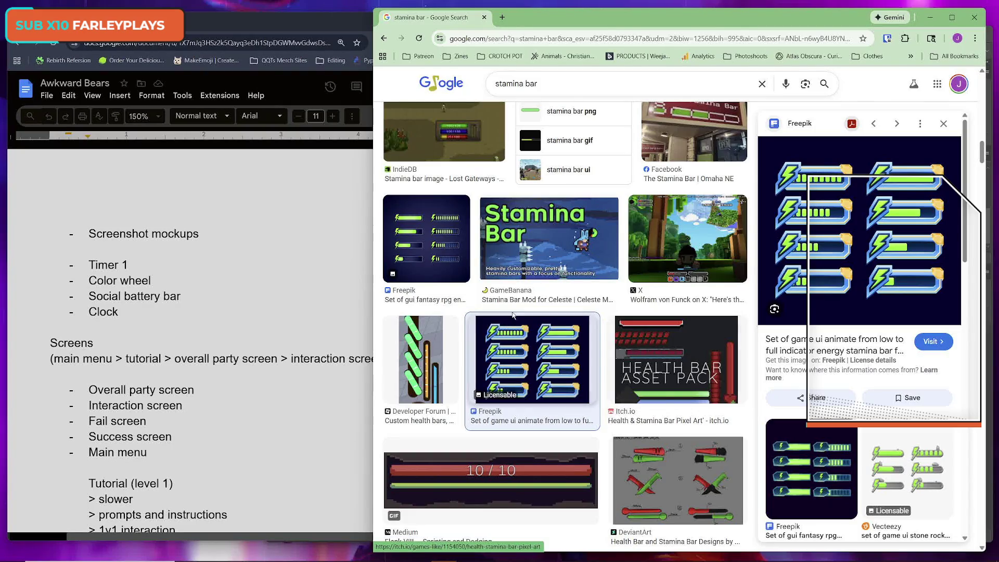
click(427, 239)
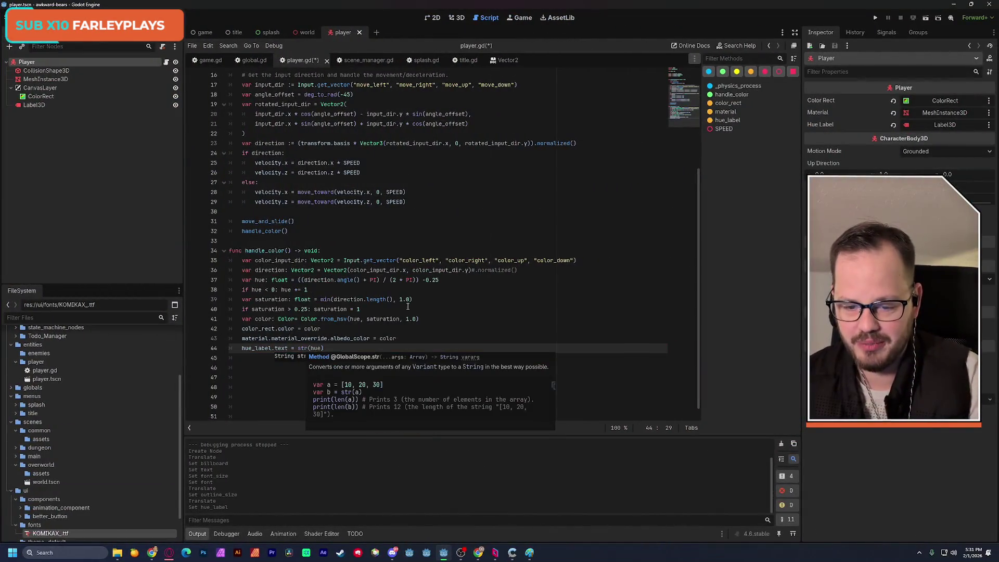
- Save player.gd with the hue_label export and the hue text update
click(469, 281)
key(ctrl+s)
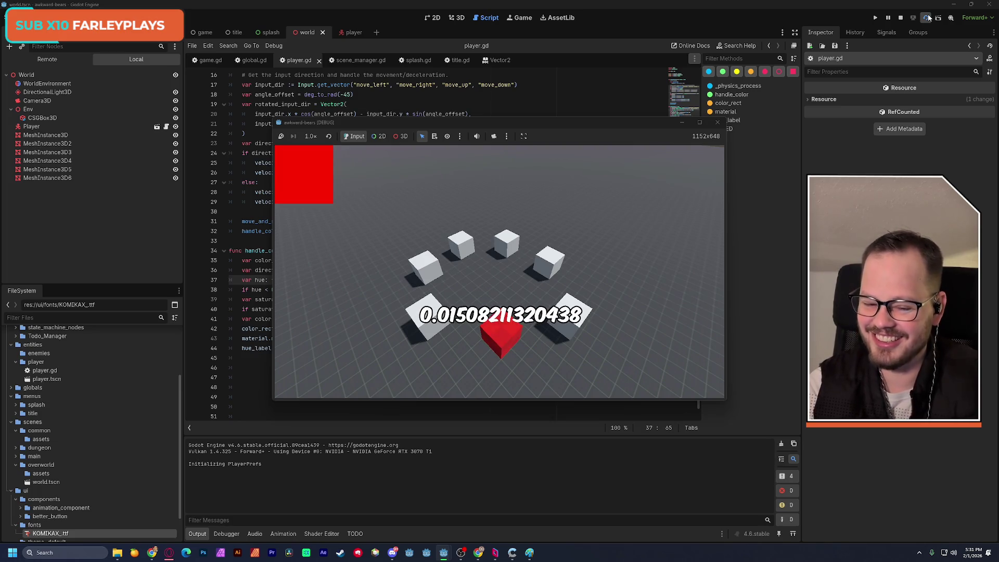
- Sweep the colour input so the cube cycles through red, cyan, orange and magenta
key(d)
key(w)
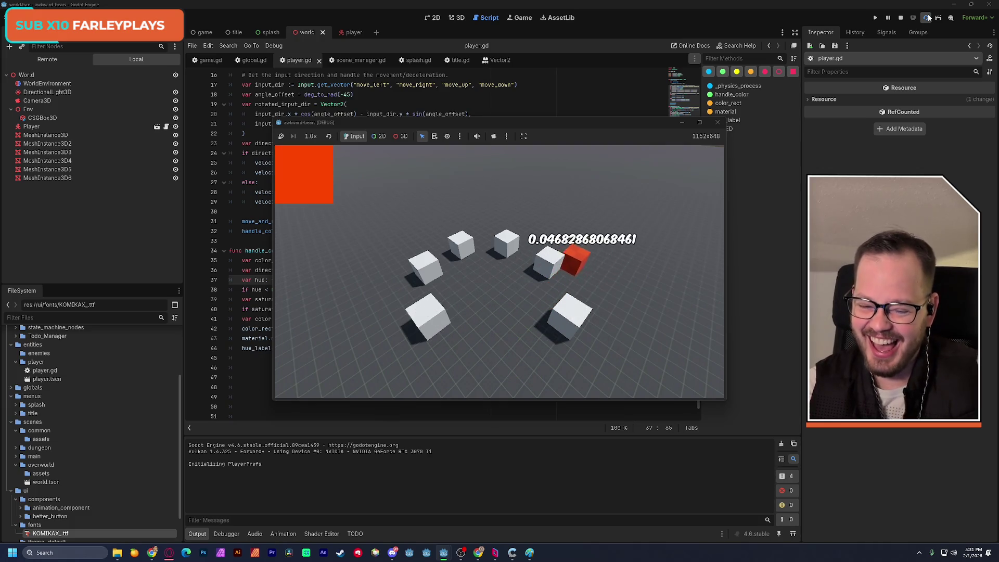
key(a)
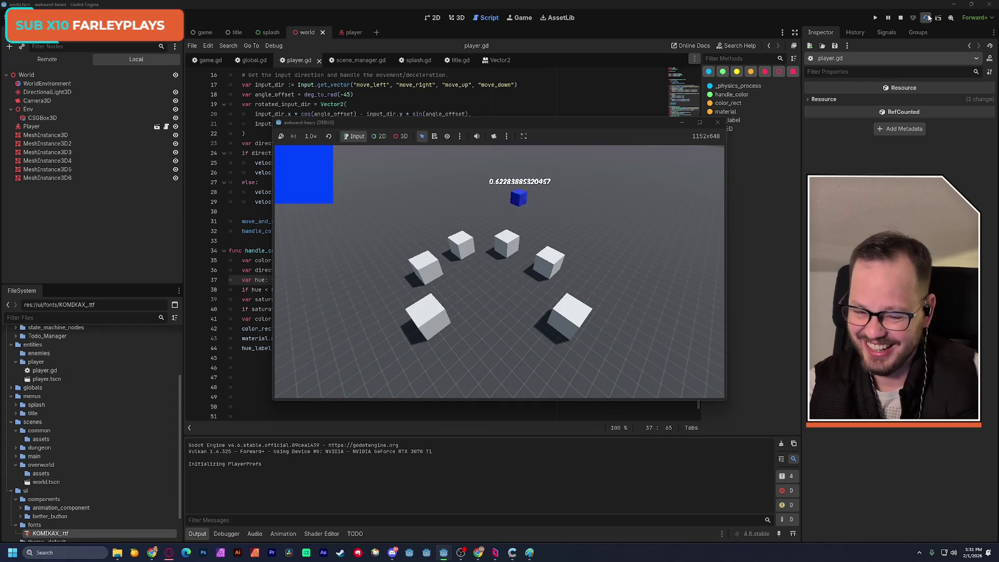
key(s)
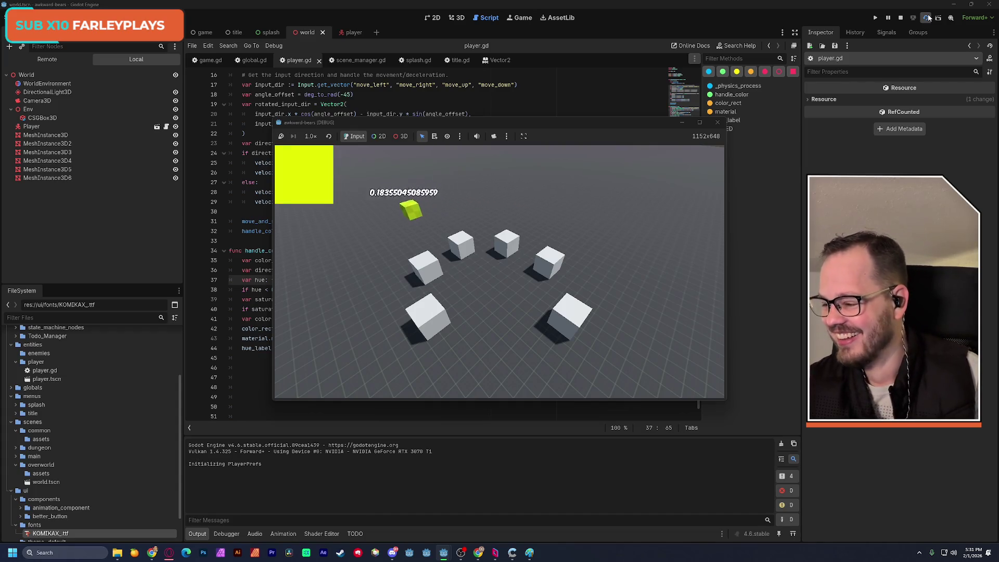
key(d)
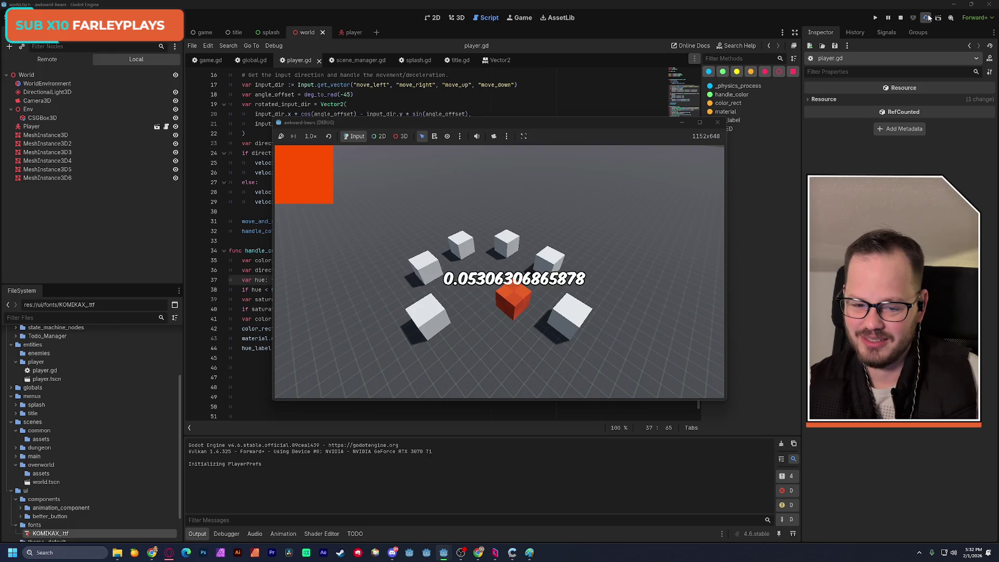
- Walk the tinted cube around the floor and toward the camera
key(a)
key(d)
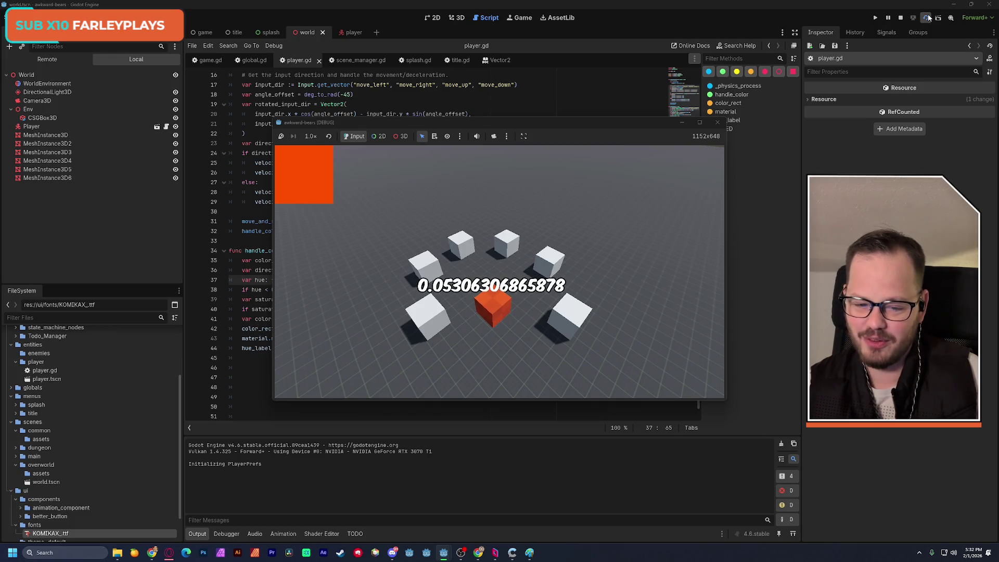
key(s)
key(w)
key(d)
key(s)
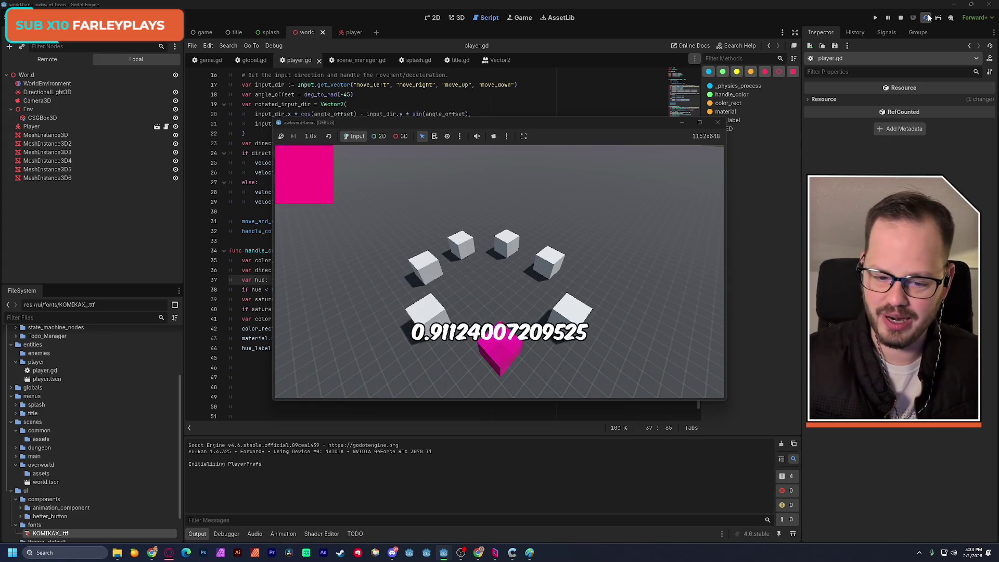
- Walk the cube up-left, right and back left with no colour input
key(a)
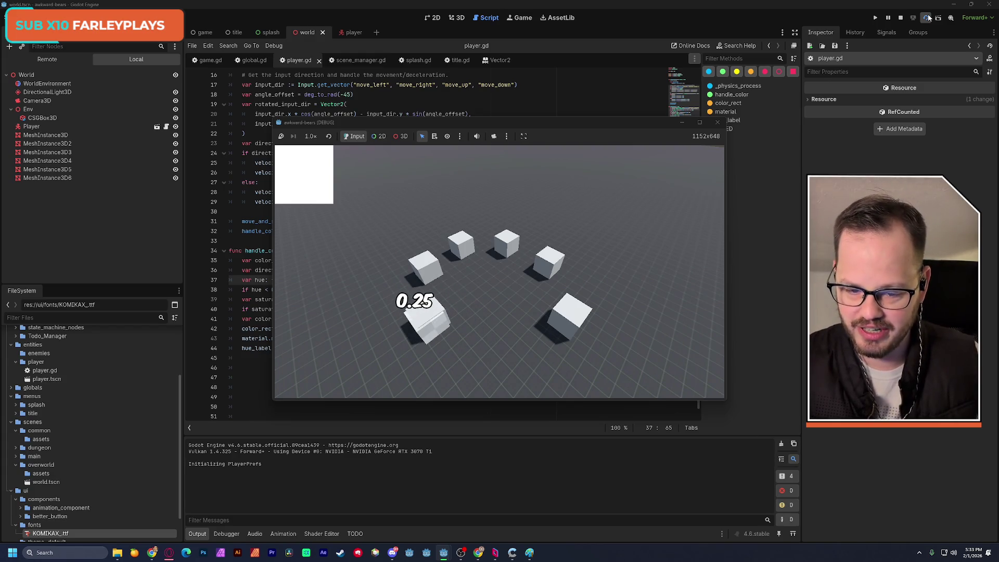
key(d)
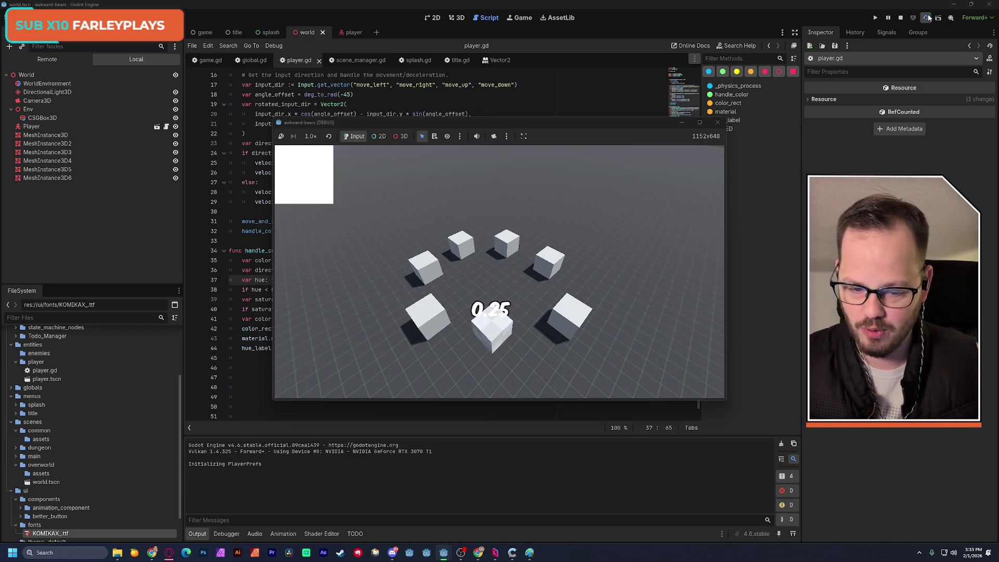
key(a)
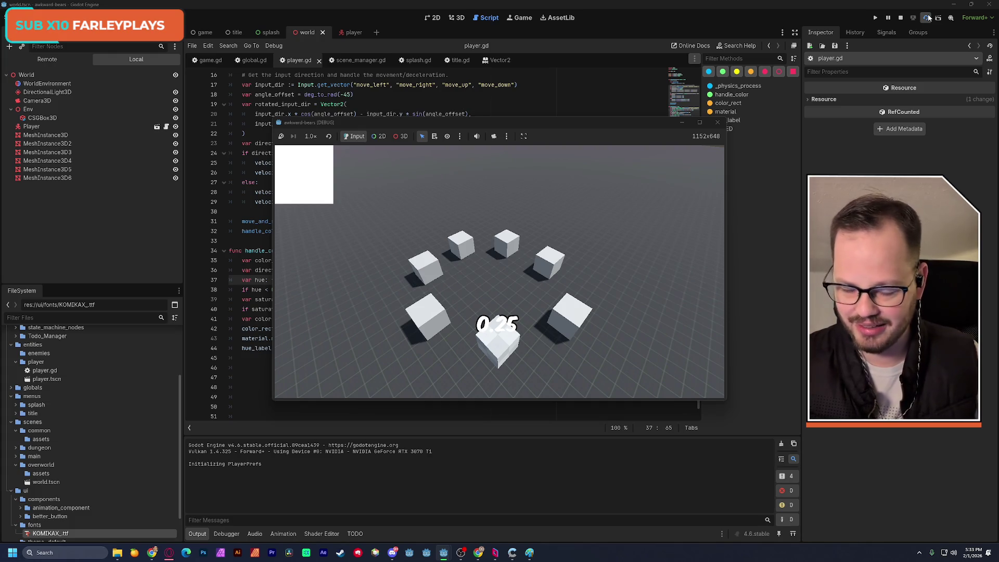
- Tint the cube and square blue, then maximize the game window to fill the screen
key(s)
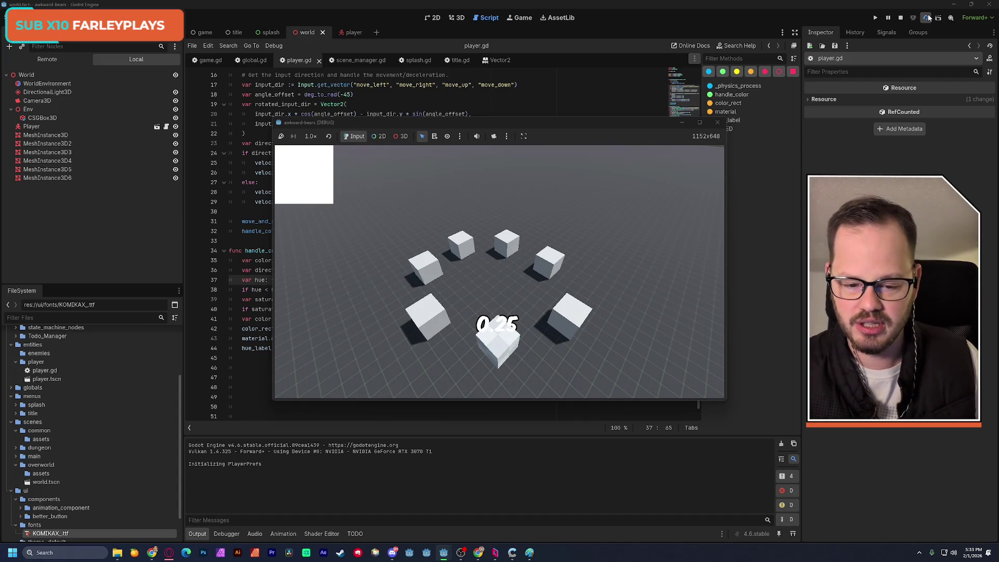
click(712, 140)
key(super+Up)
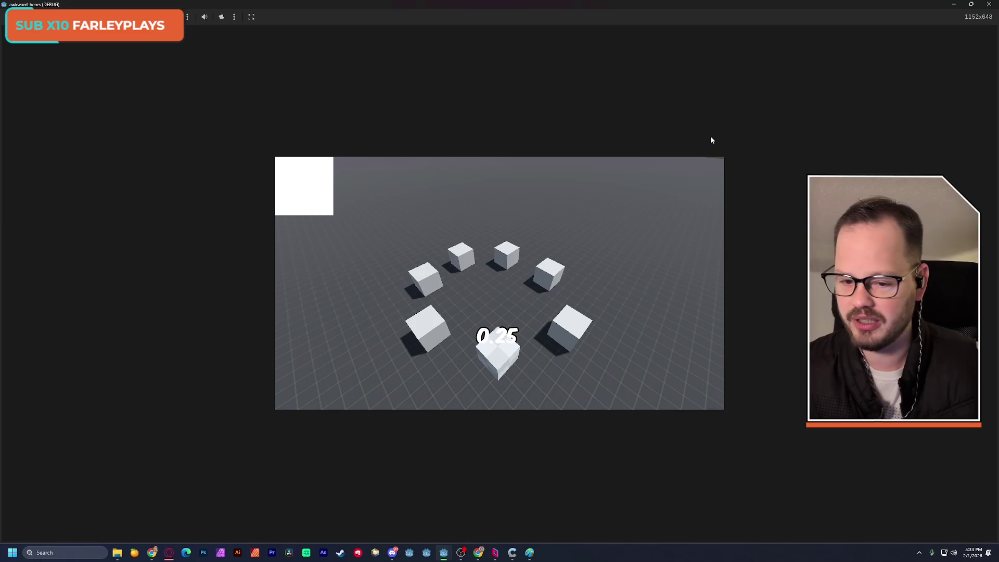
- Restore the awkward-bears (DEBUG) game window to its smaller windowed size
click(971, 4)
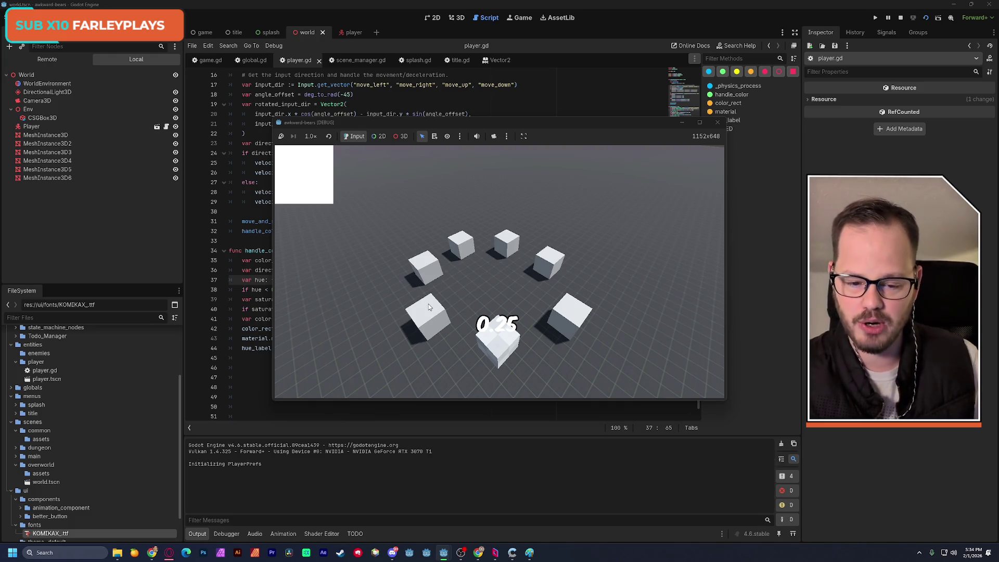
- Tint the cube and square red, then walk the cube up-right and toward the front
key(a)
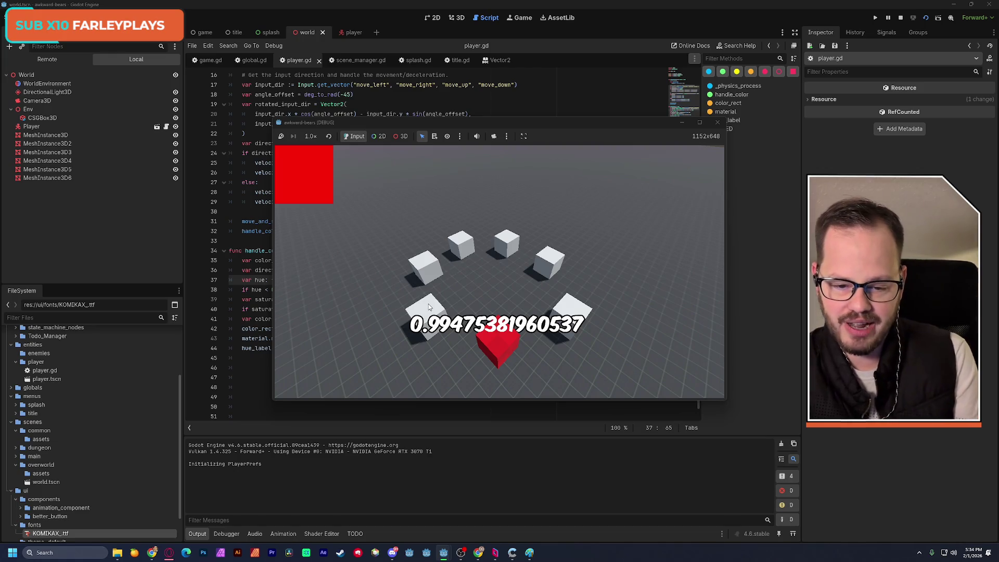
key(a)
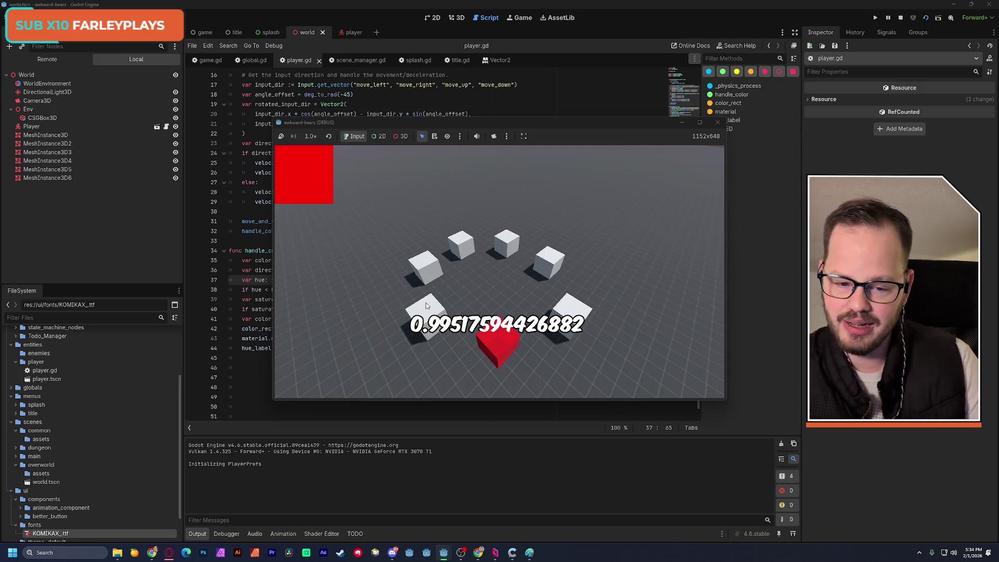
key(w)
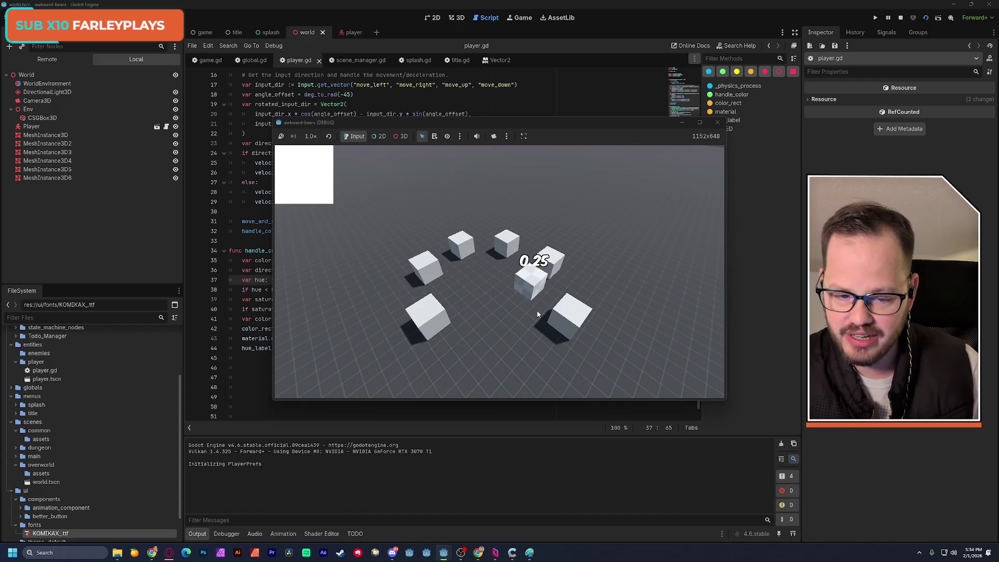
key(s)
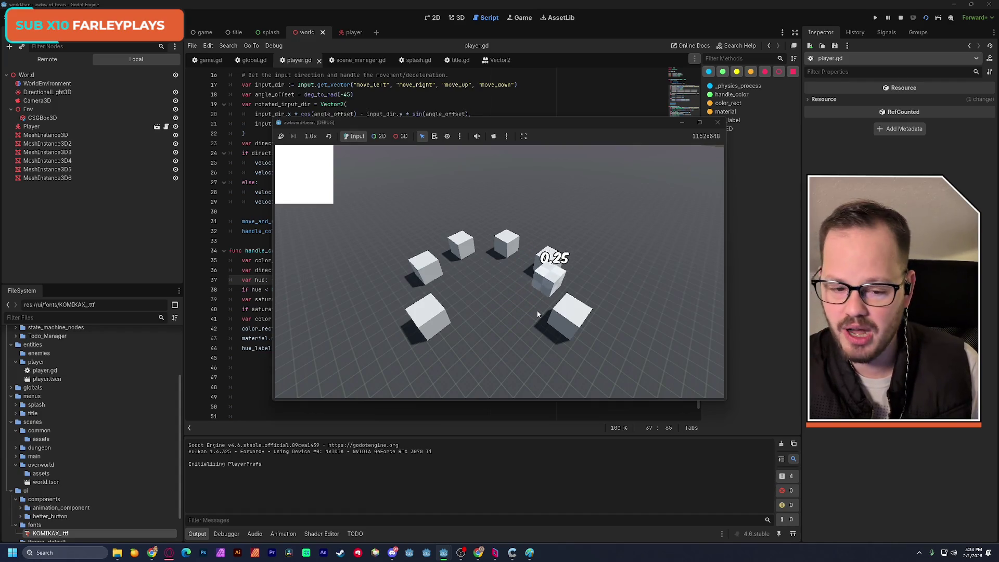
key(s)
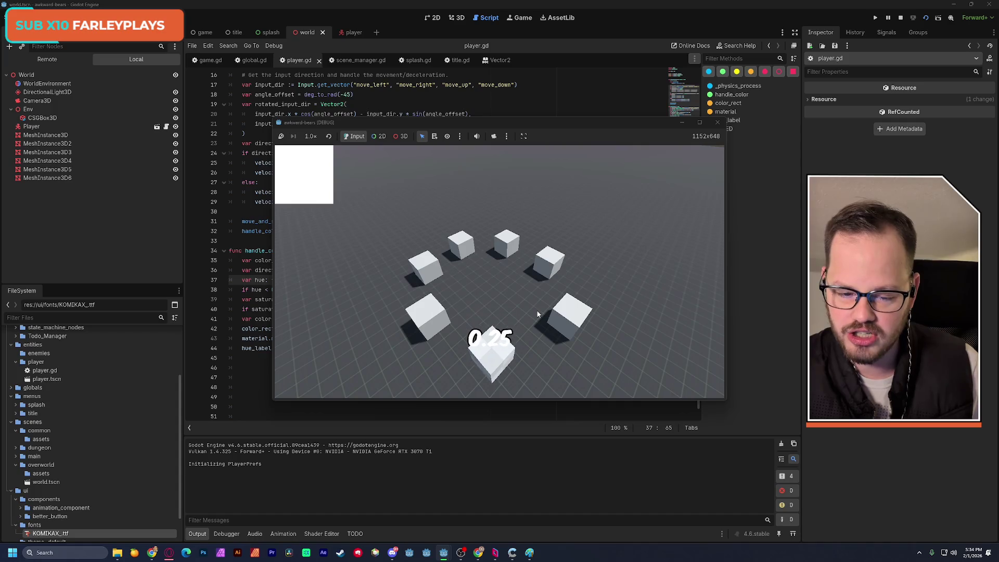
key(w)
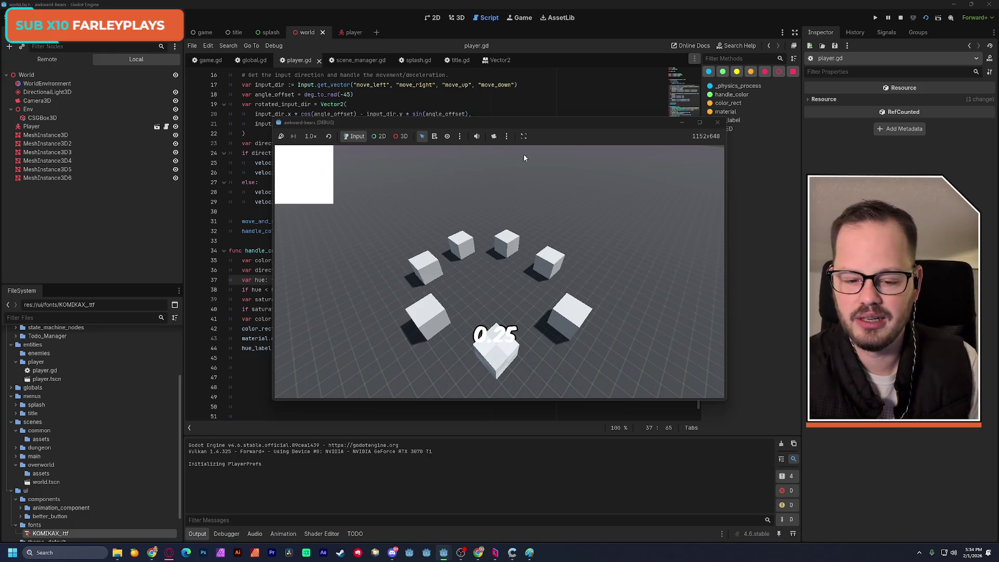
- Walk the cube around in several directions at the default 0.25 hue
key(a)
key(d)
key(a)
key(s)
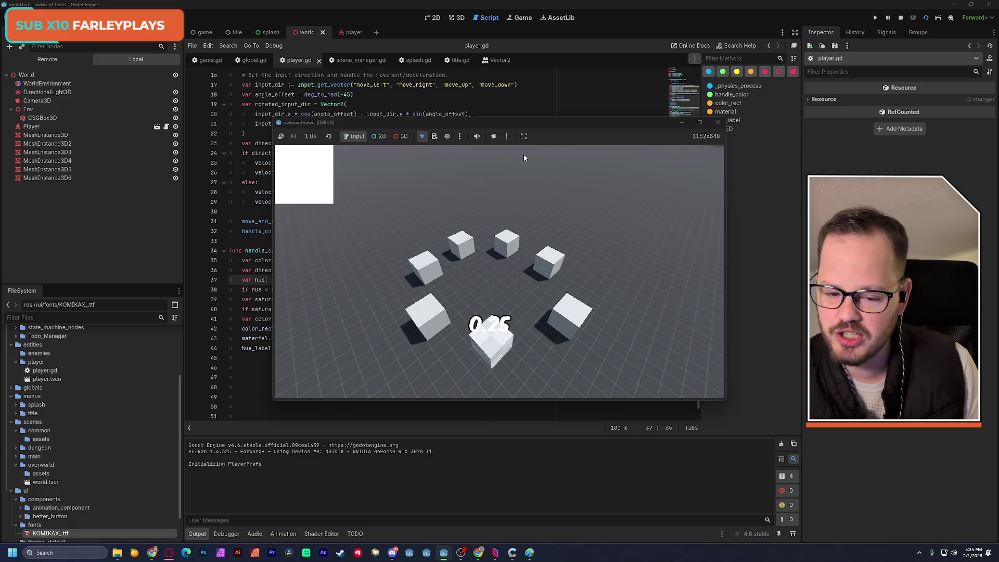
key(w)
key(a)
key(d)
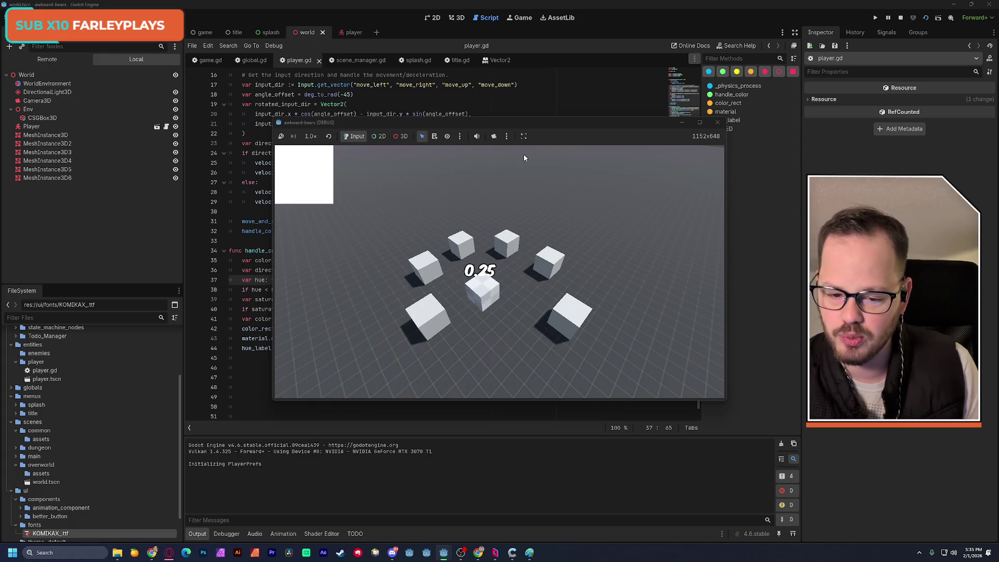
key(s)
- Move the cube right, down and up, then tint it and the square purple (0.779)
key(d)
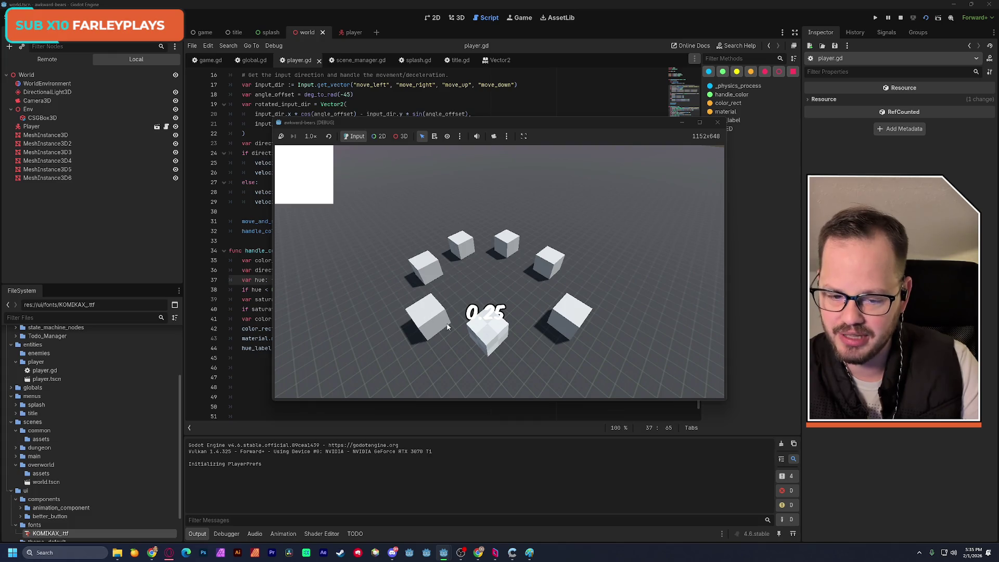
key(s)
key(a)
key(w)
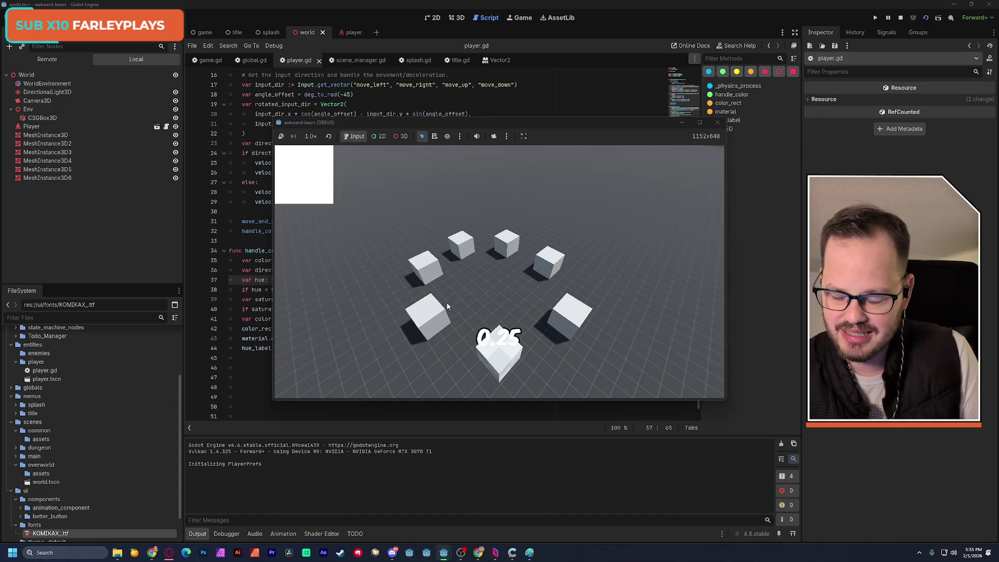
key(s)
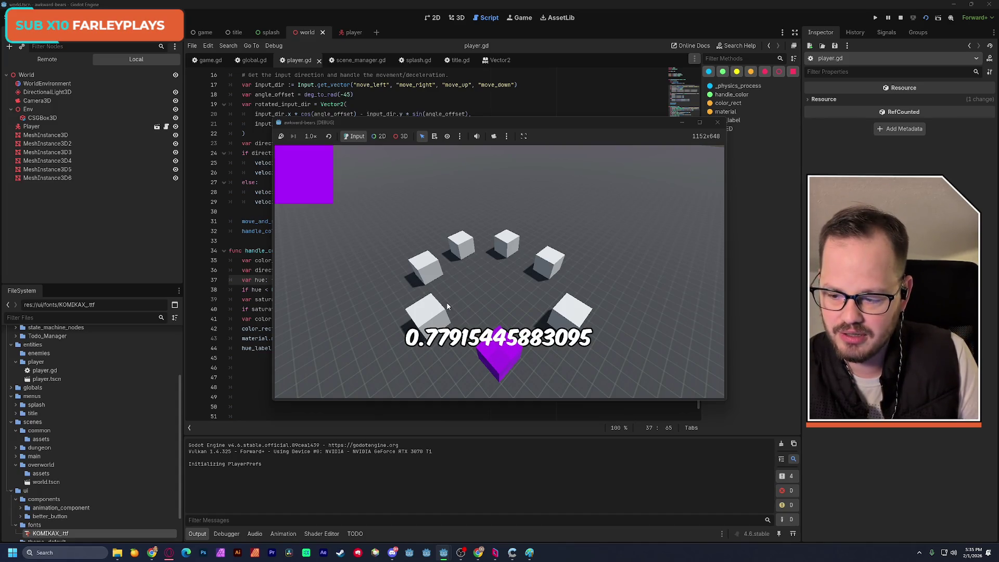
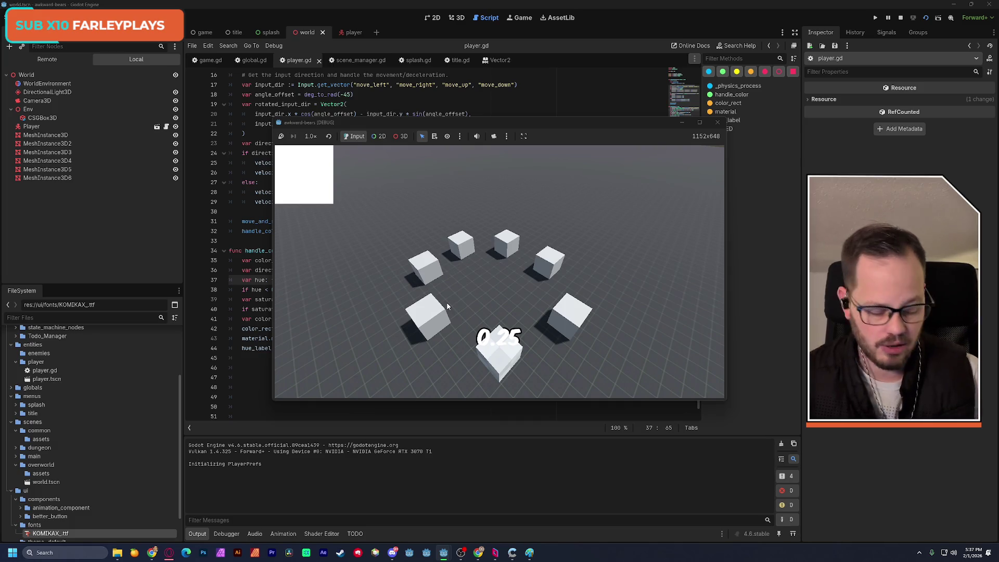
- Steer the player cube around with WASD, turning it red and back to white
key(d)
key(w)
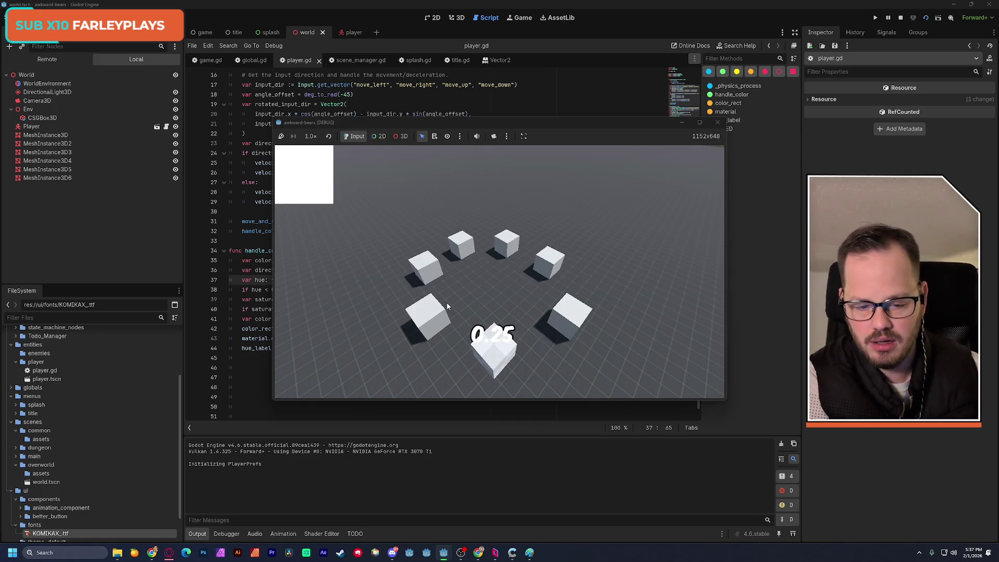
key(w)
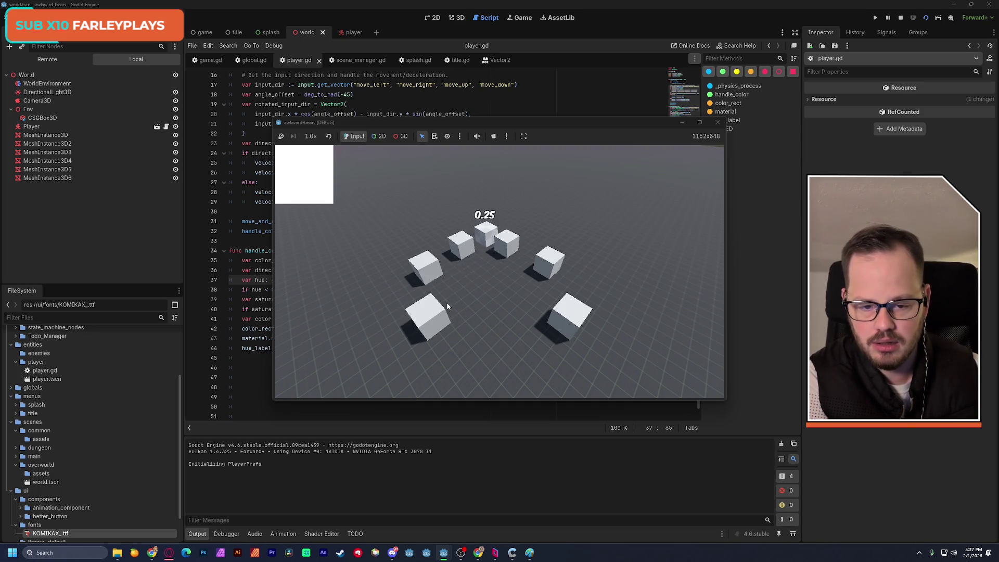
key(a)
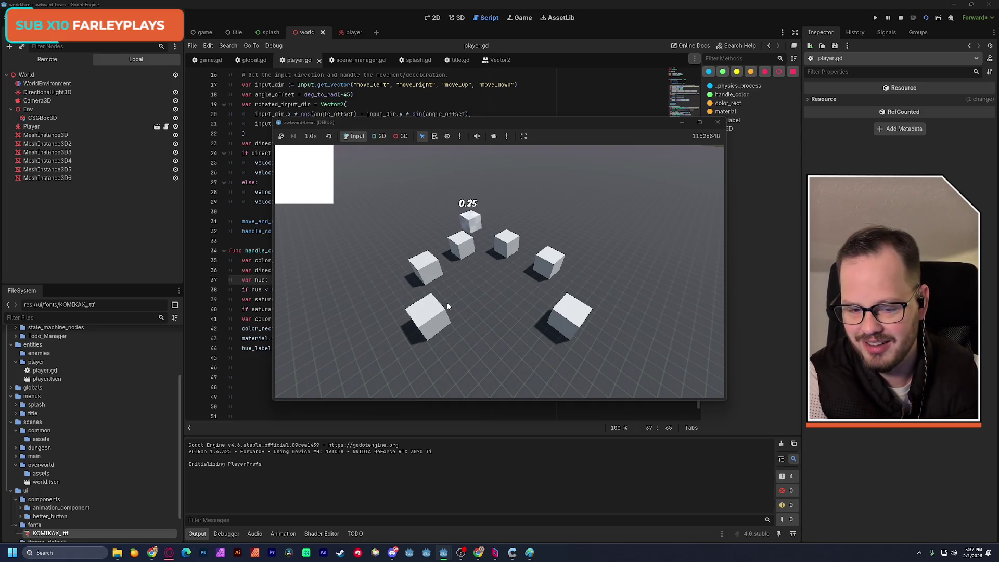
key(s)
key(s)
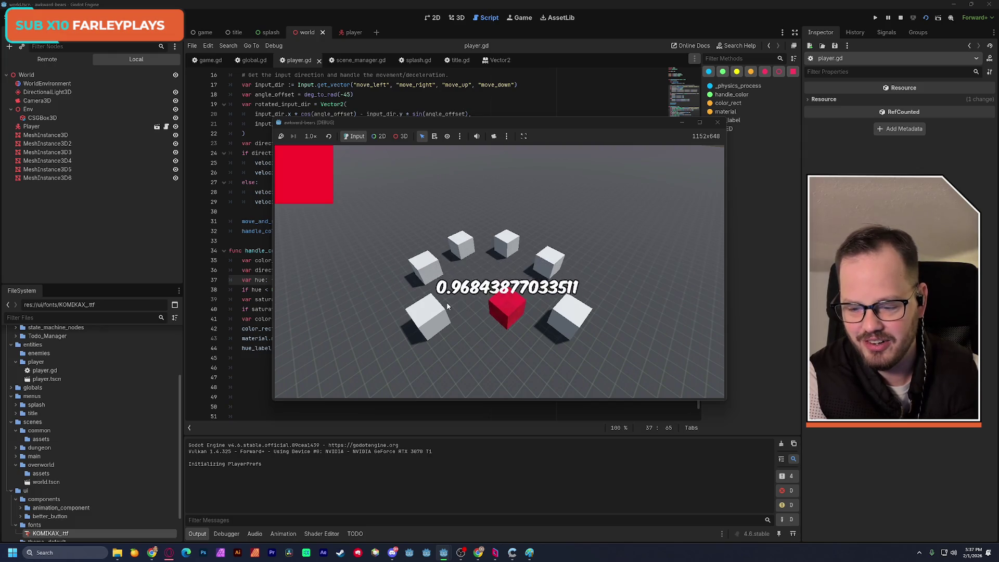
key(d)
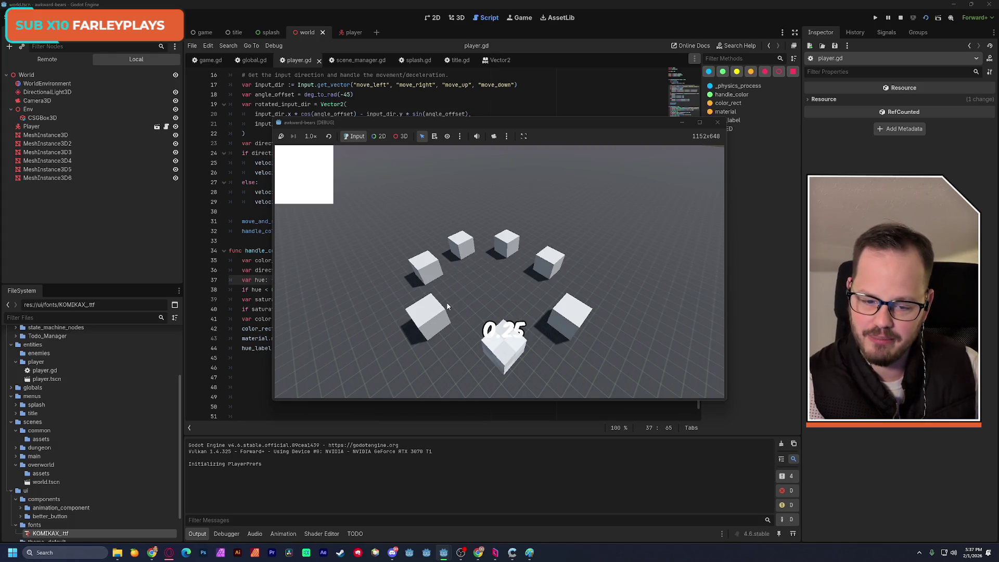
key(w)
key(d)
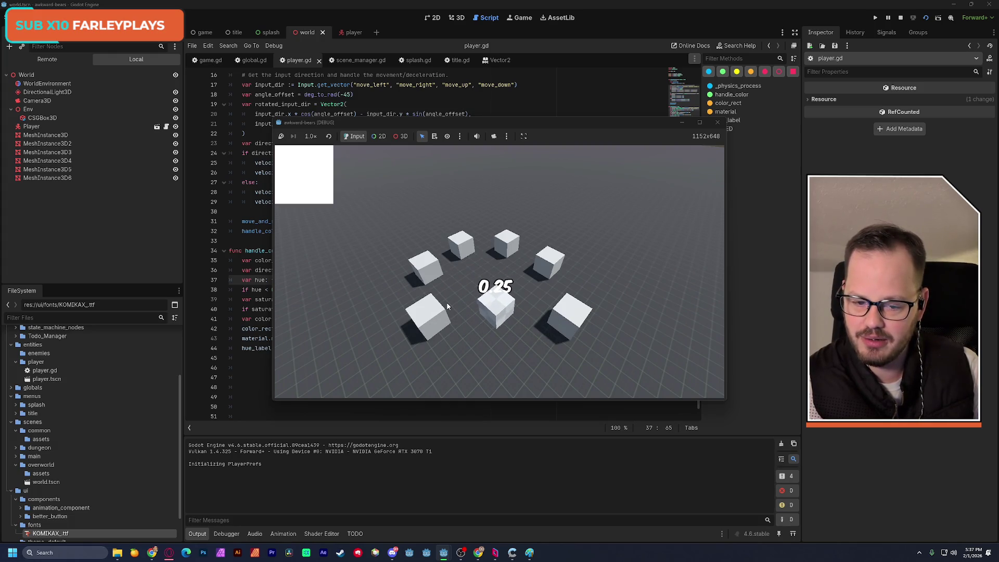
key(s)
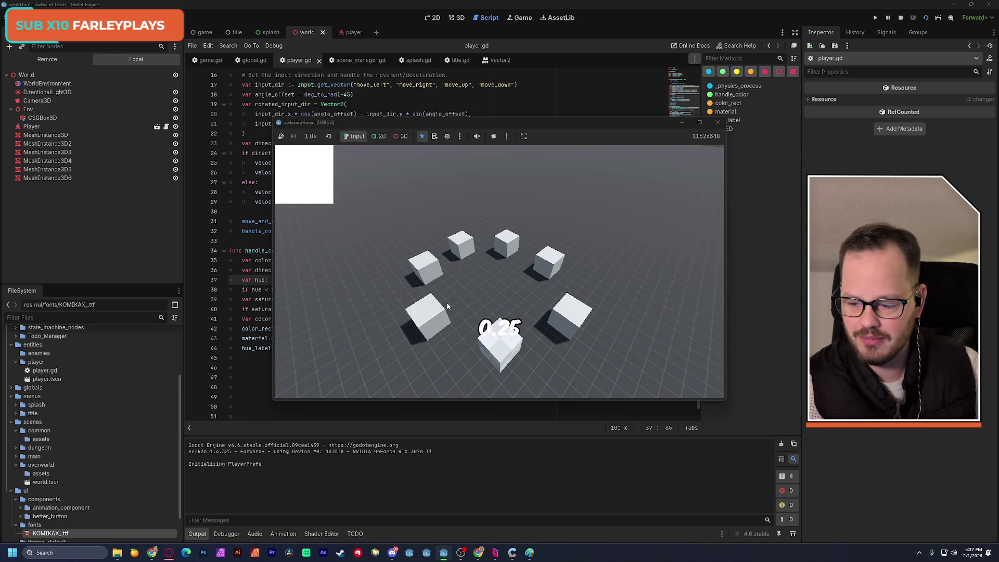
key(a)
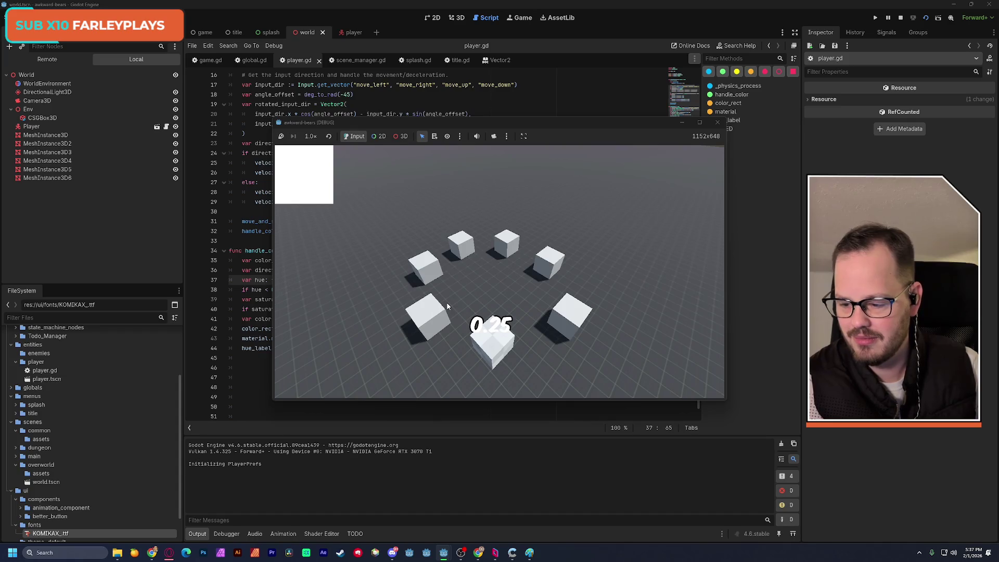
key(s)
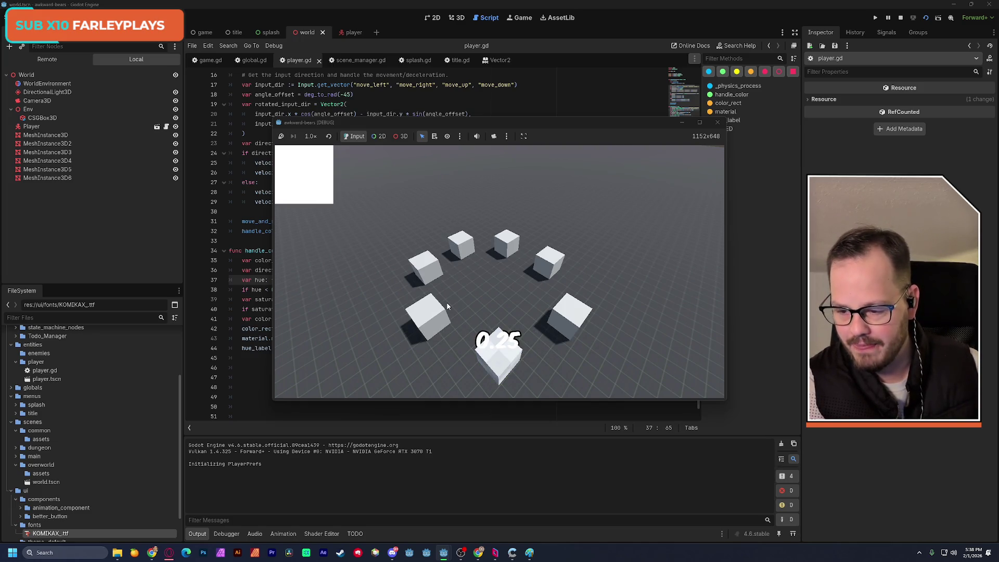
key(w)
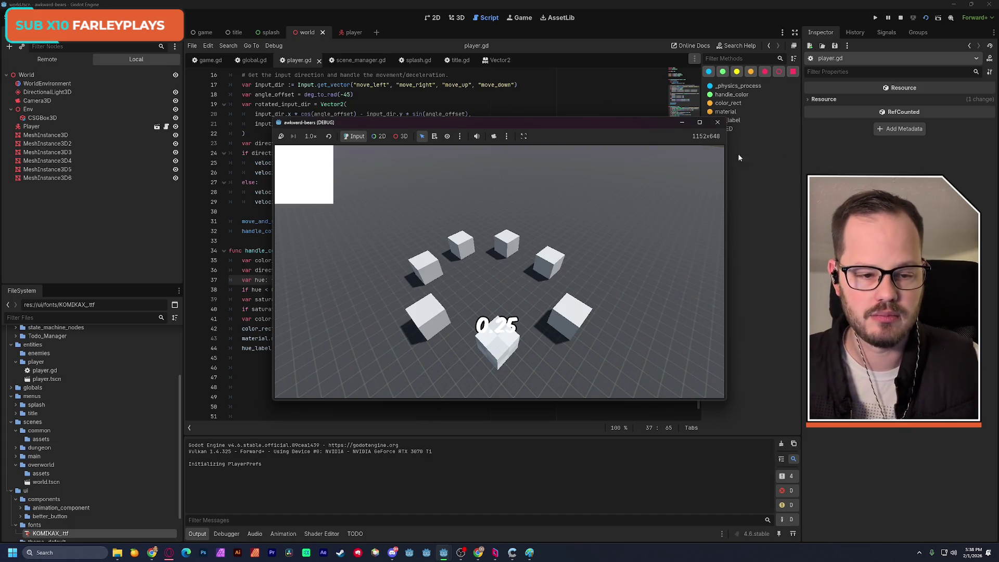
- Stop the running game and select the Env node and CSGBox3D floor
click(717, 121)
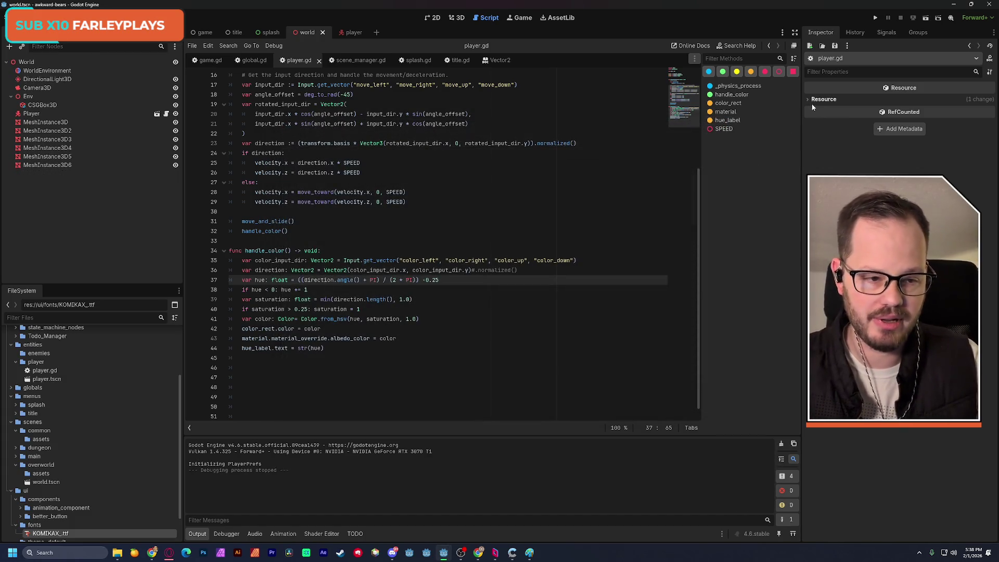
click(80, 98)
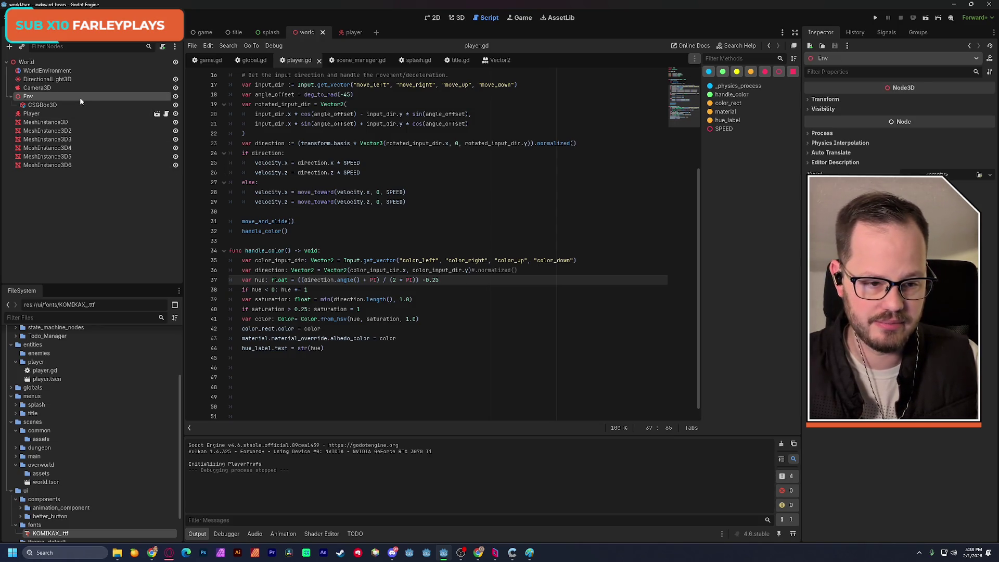
click(45, 106)
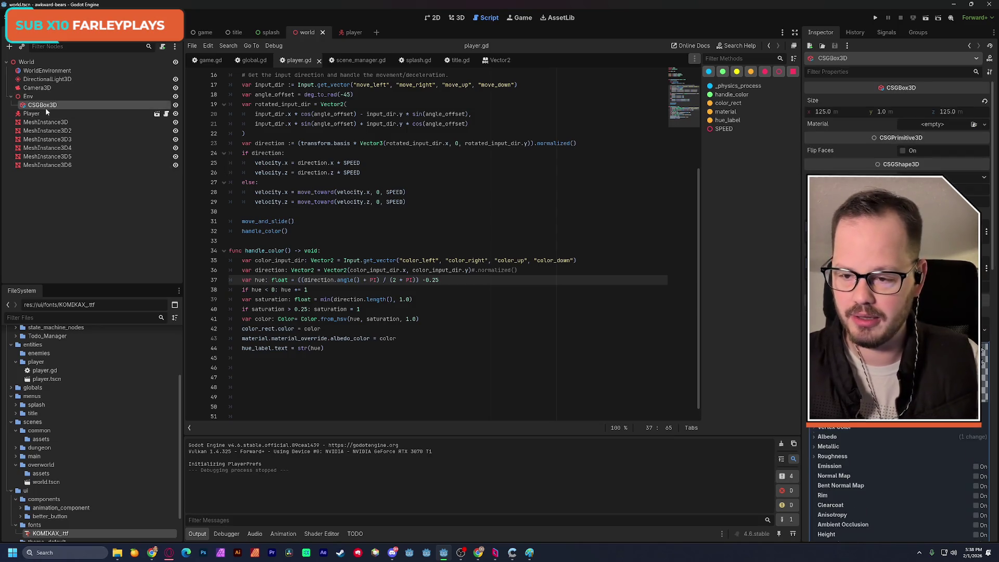
- In the 3D view, deselect the floor and orbit to face the cube ring from the front
click(454, 19)
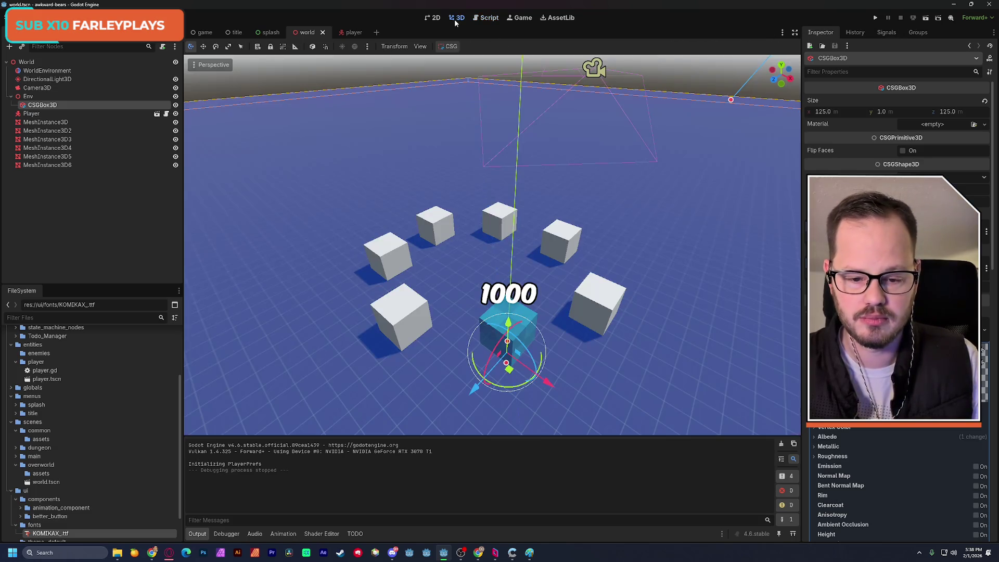
click(341, 81)
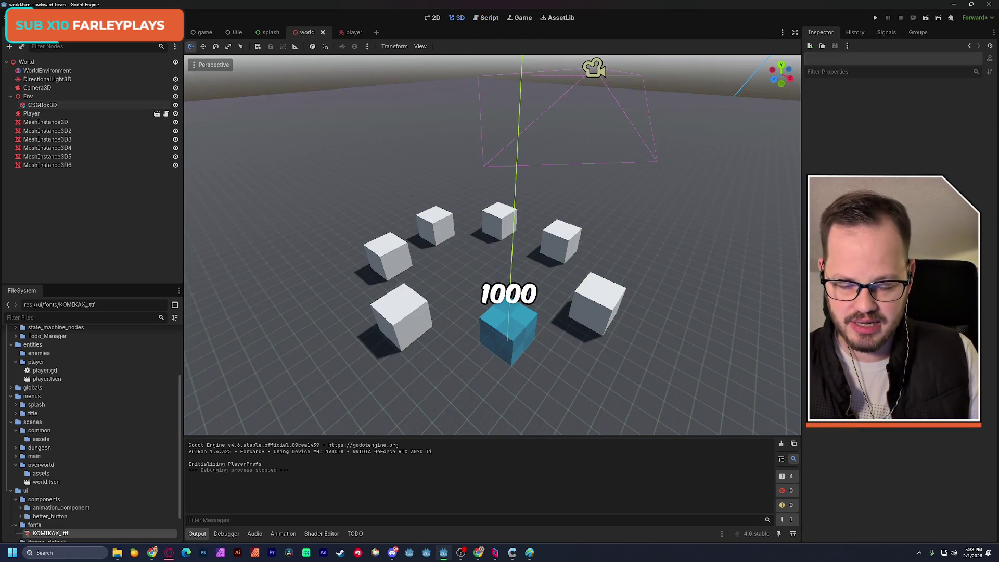
drag(468, 234, 489, 237)
drag(515, 294, 518, 295)
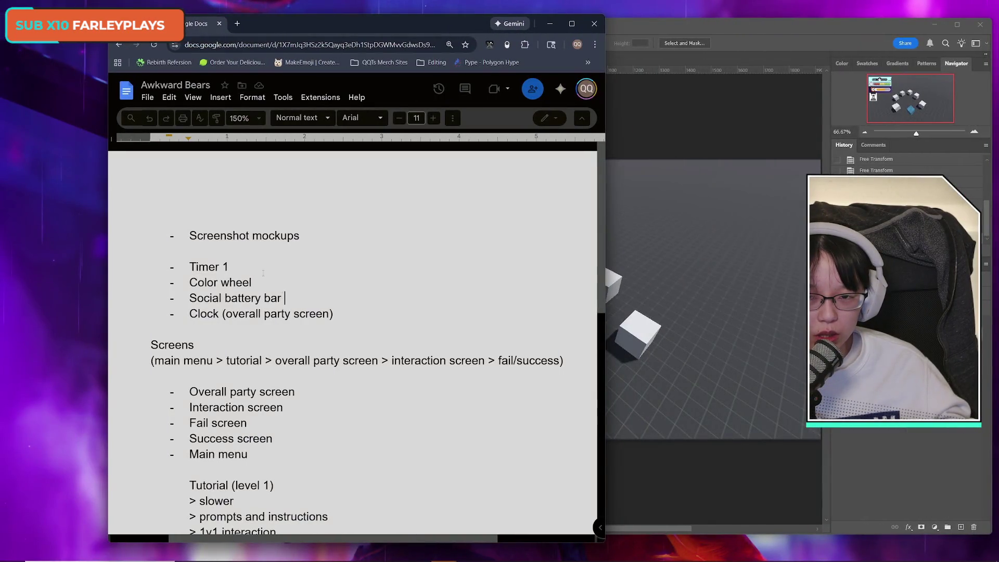
mouse_move(337, 27)
mouse_down()
mouse_move(434, 27)
mouse_move(371, 27)
mouse_up()
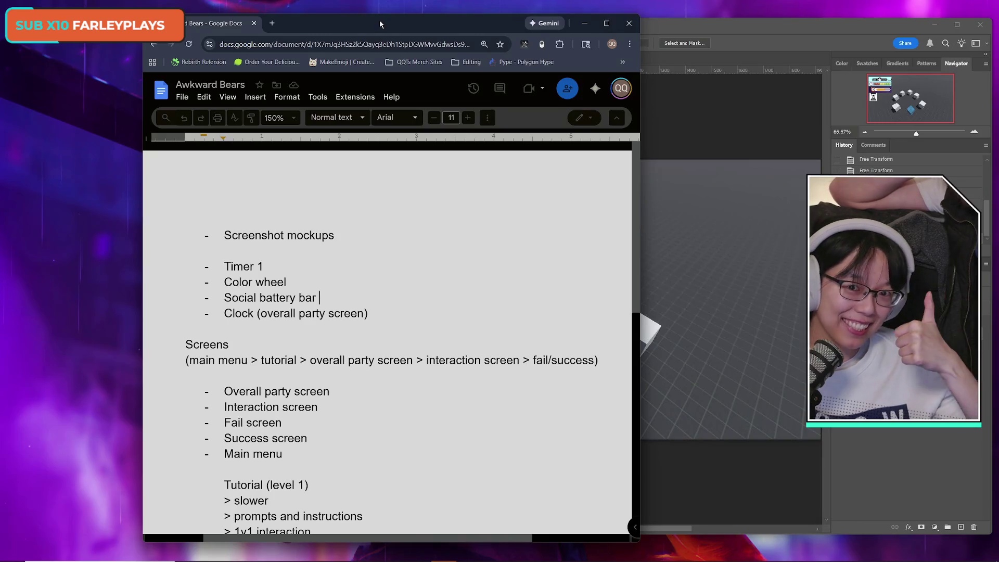
click(280, 270)
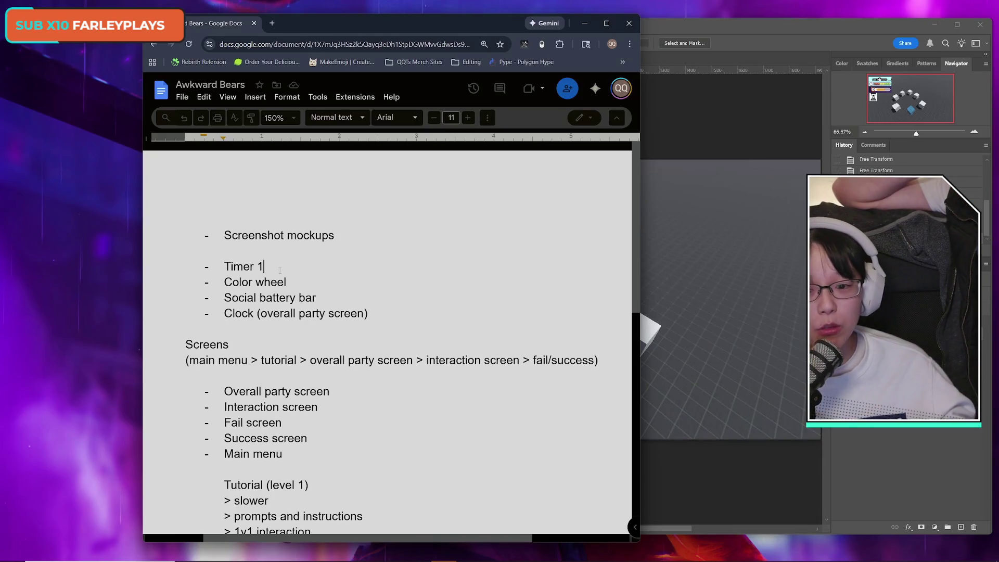
key(Up)
key(Down)
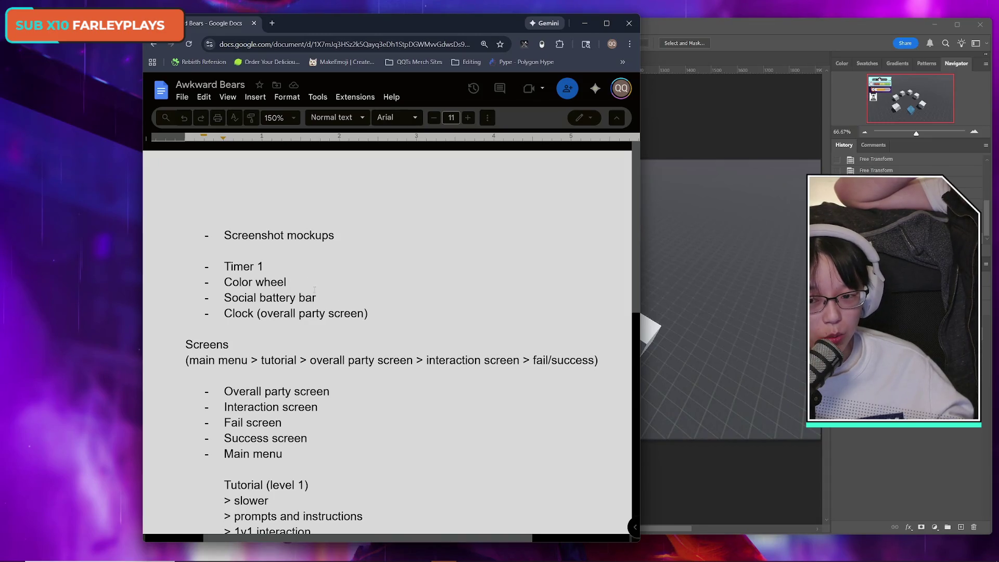
key(Down)
key(Up)
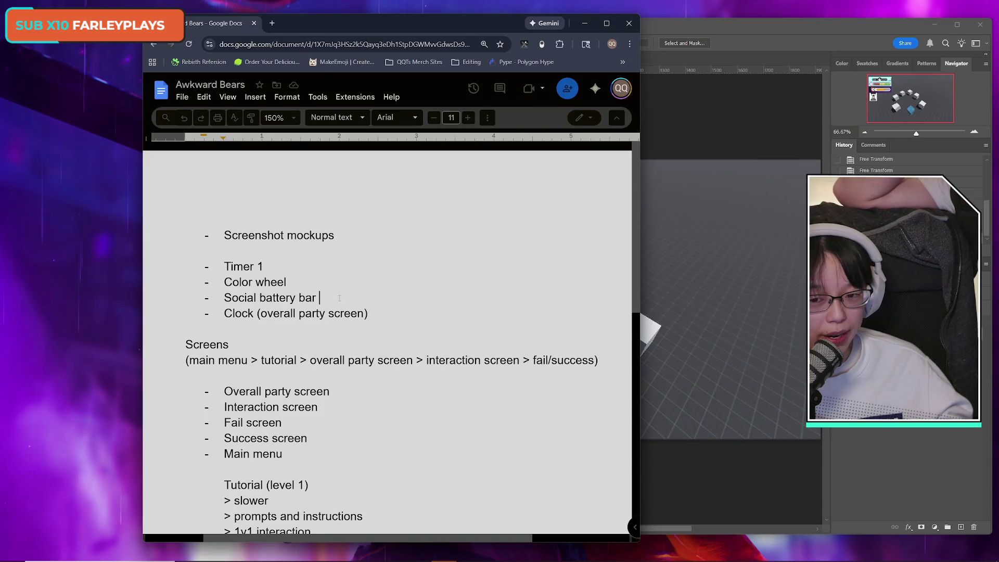
key(Up)
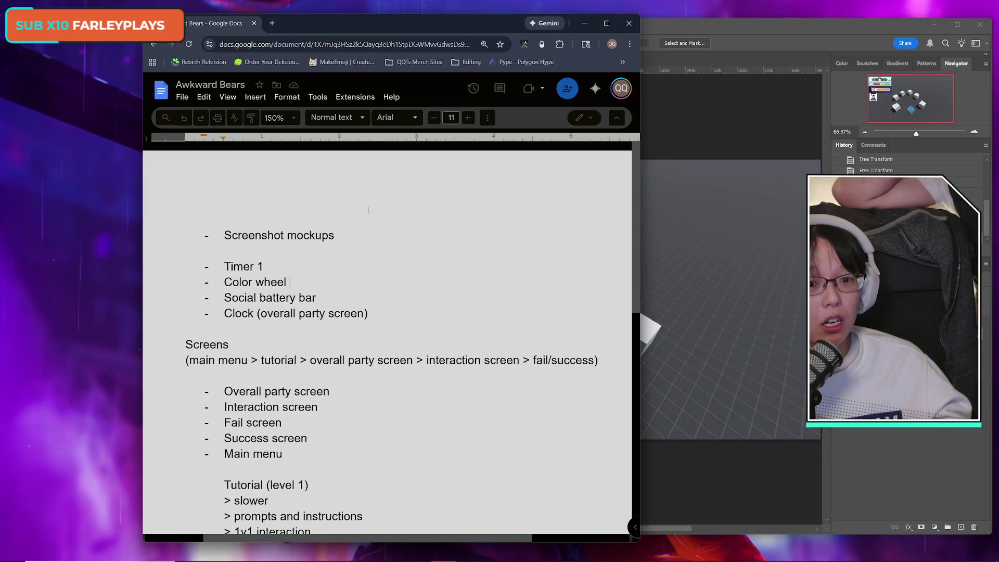
click(758, 30)
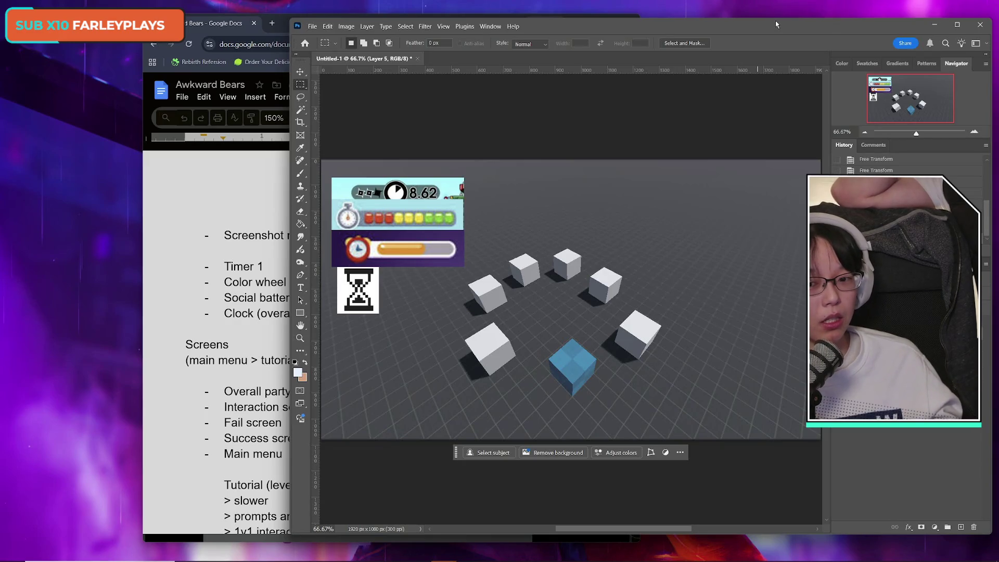
- Bring the Awkward Bears planning doc in front of Photoshop to check its Color wheel item
click(230, 30)
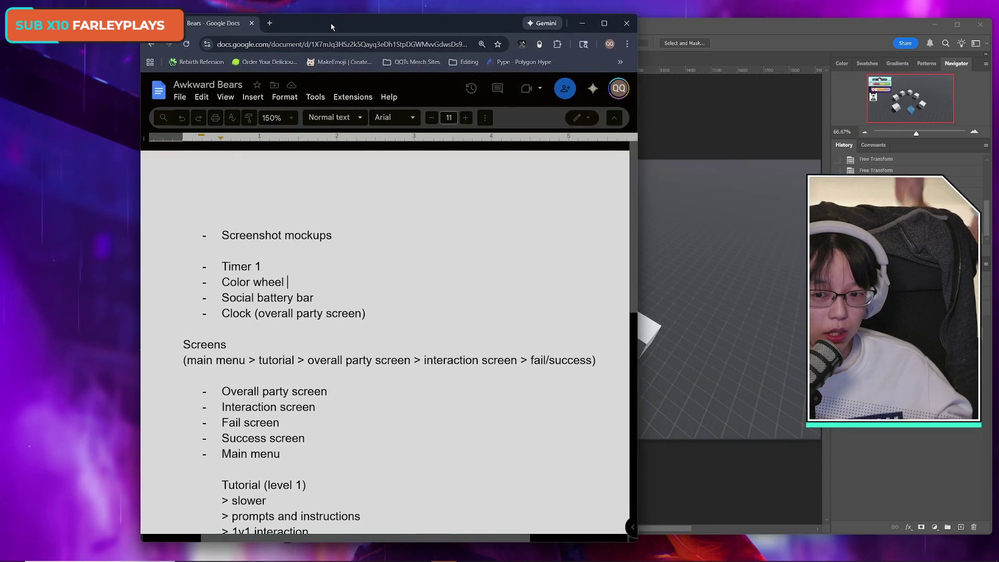
click(299, 281)
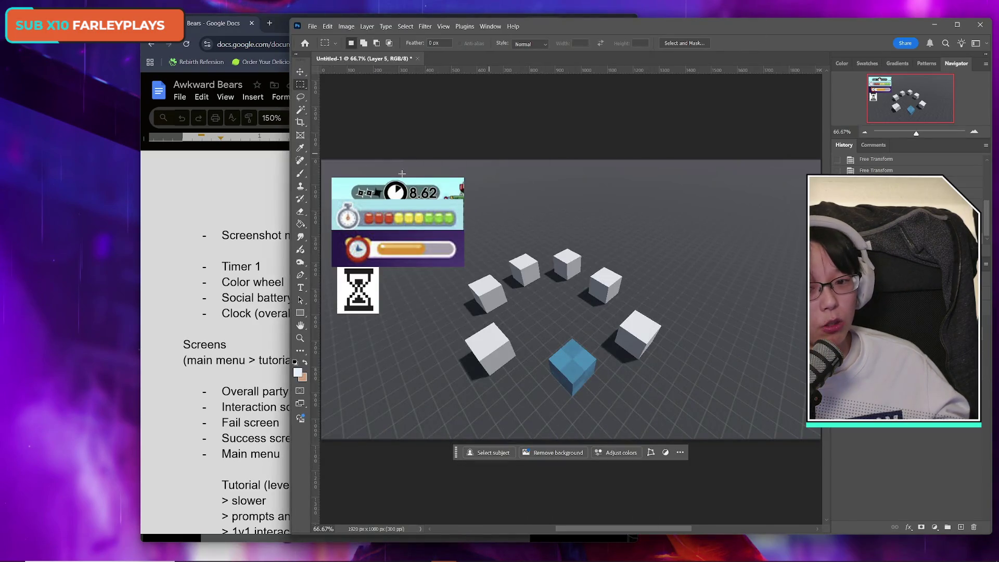
click(251, 282)
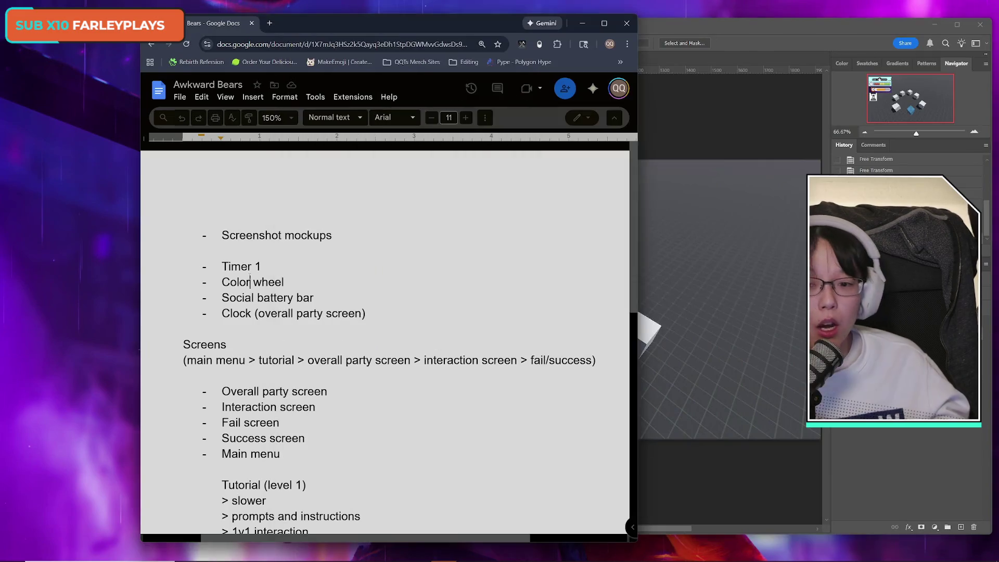
- Delete the Color wheel line and rename Social battery bar to 'Social battery bar 2'
triple_click(306, 277)
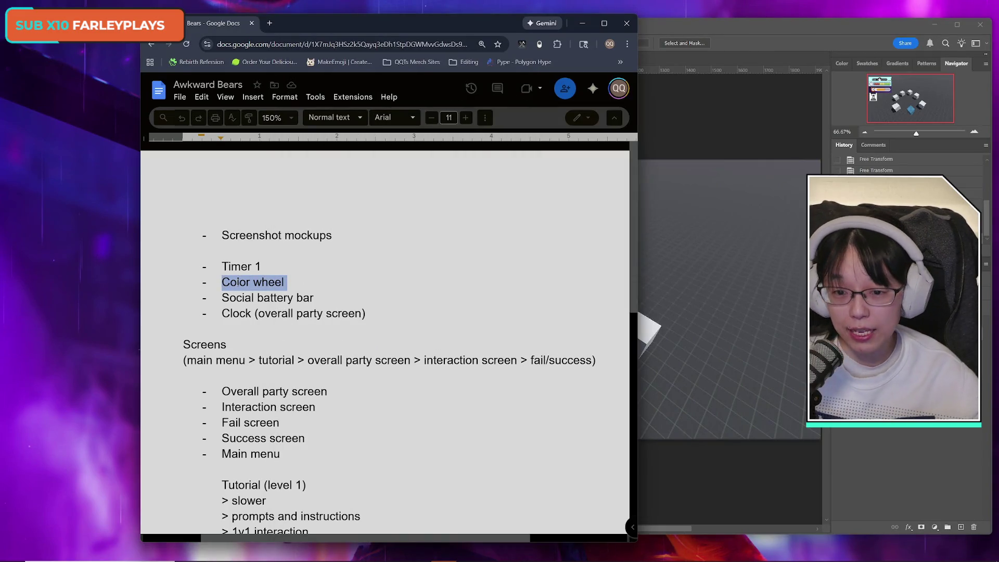
key(BackSpace)
key(BackSpace)
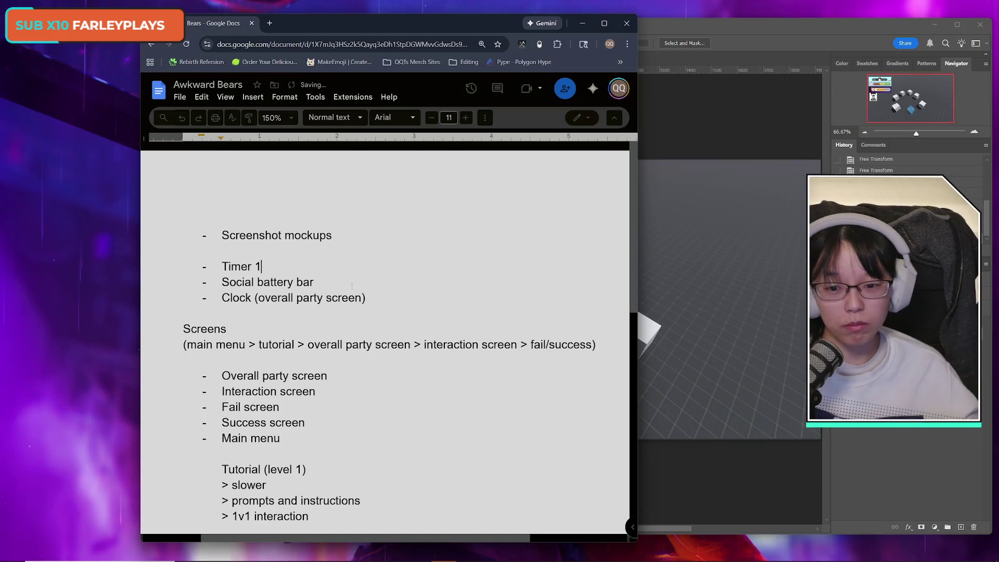
click(354, 285)
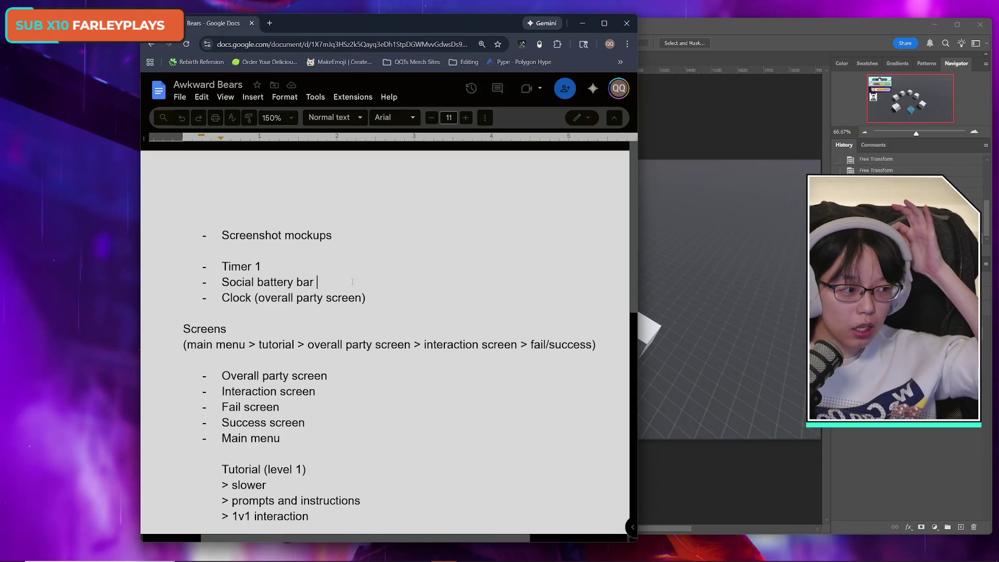
text(2)
- Look over the Clock, Overall party screen and Timer 1 lines, then return to the Photoshop mockup
drag(251, 298, 221, 297)
click(400, 297)
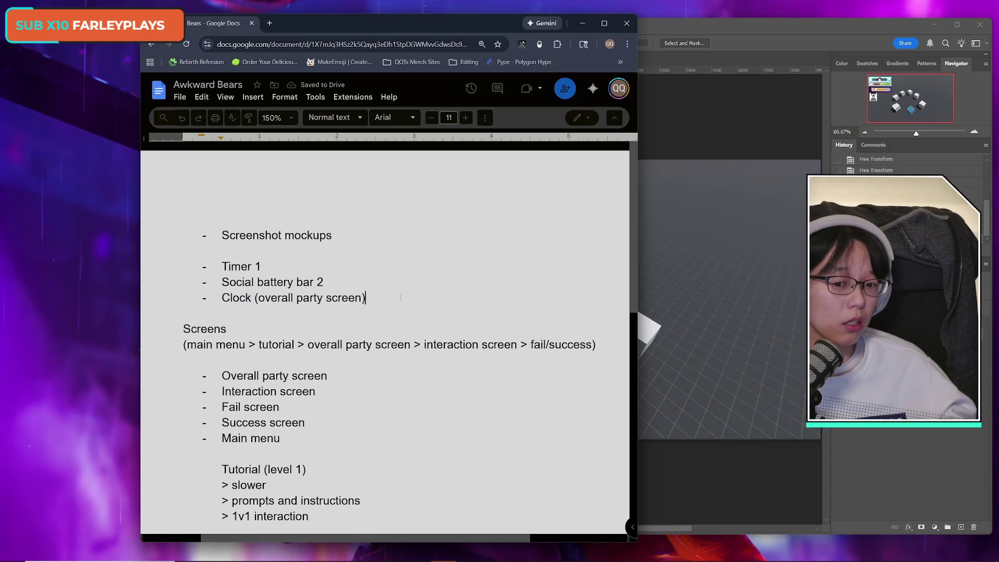
drag(342, 376, 223, 375)
click(332, 378)
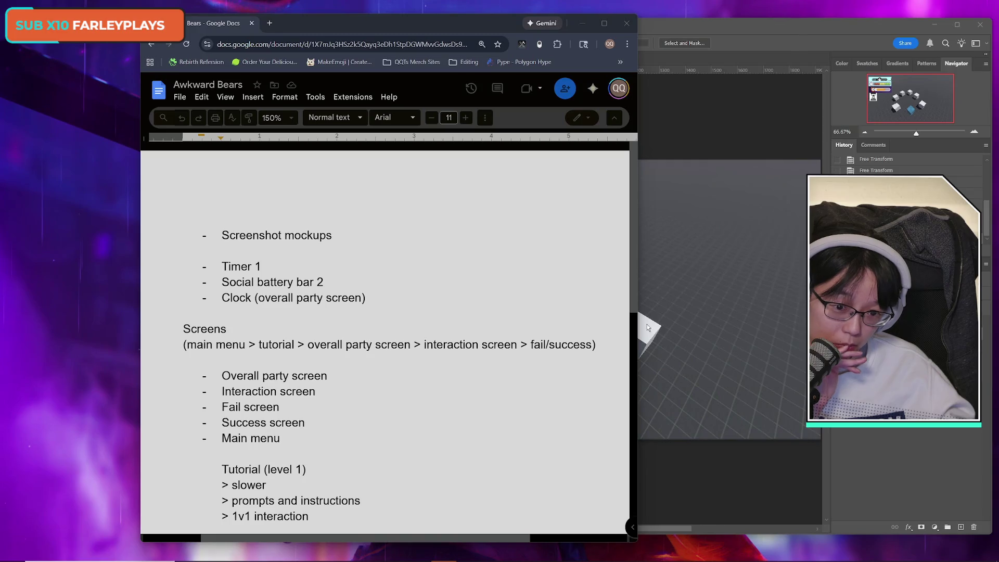
mouse_move(638, 324)
mouse_down()
mouse_move(702, 324)
mouse_move(648, 324)
mouse_up()
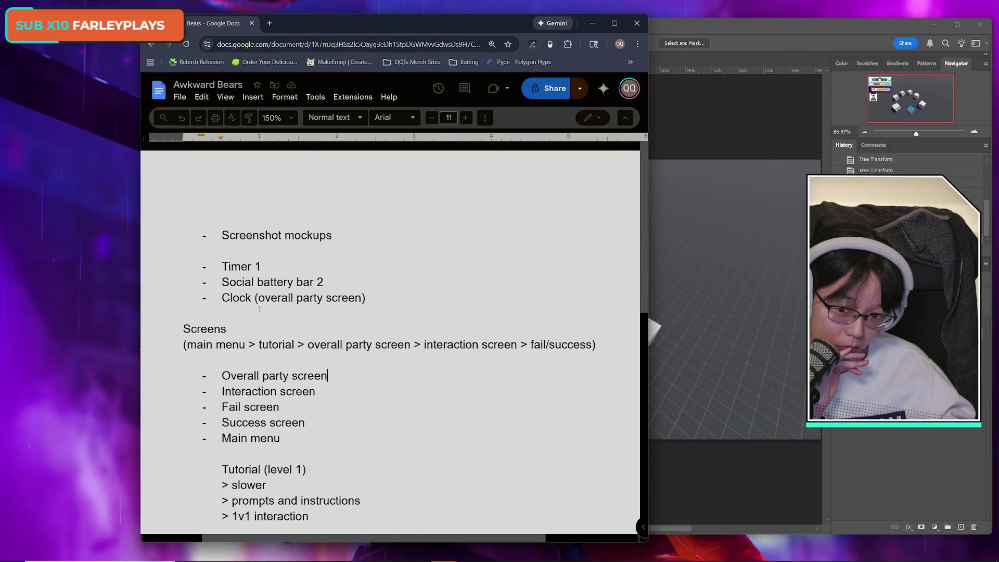
drag(224, 266, 307, 266)
click(272, 267)
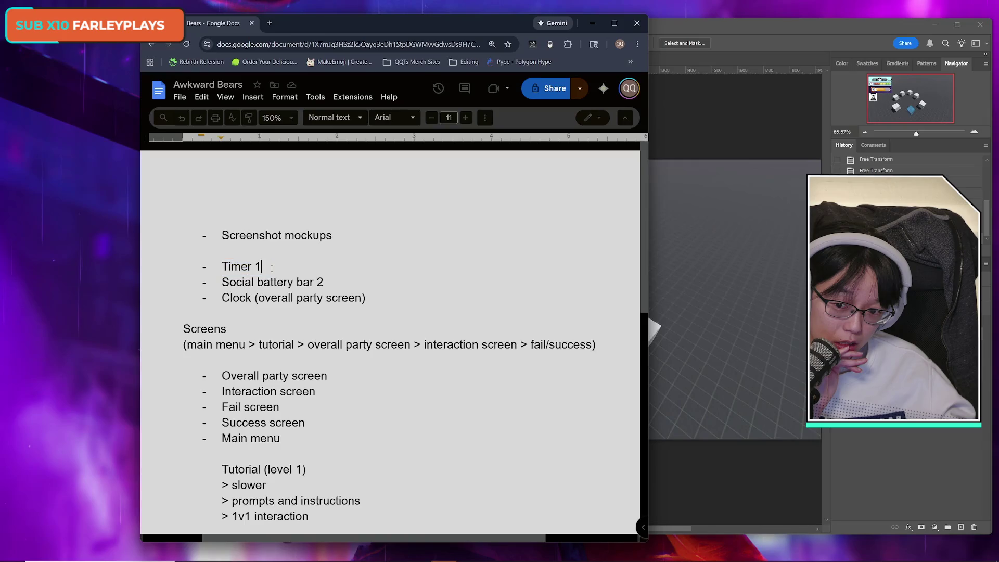
click(716, 32)
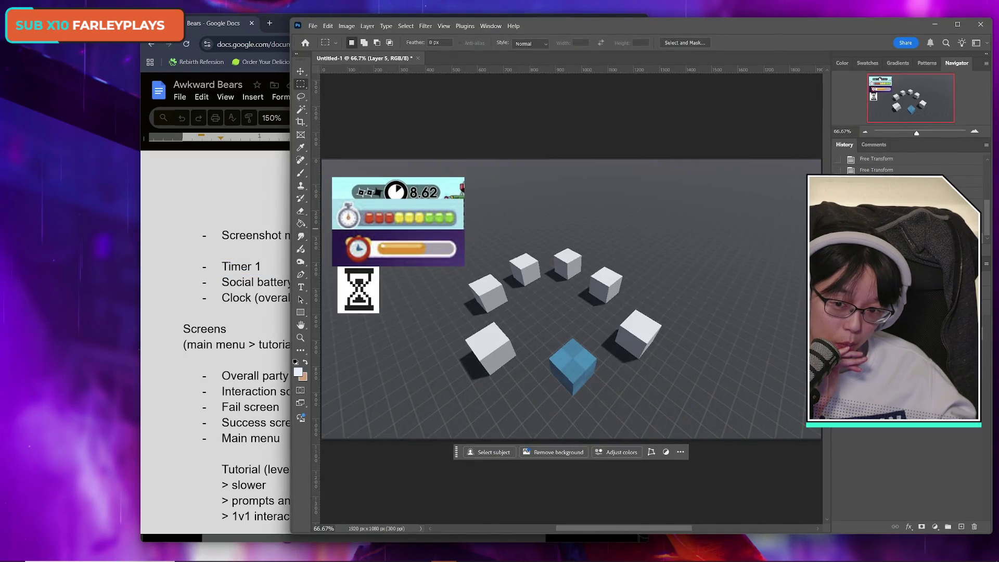
drag(716, 25, 503, 22)
click(650, 26)
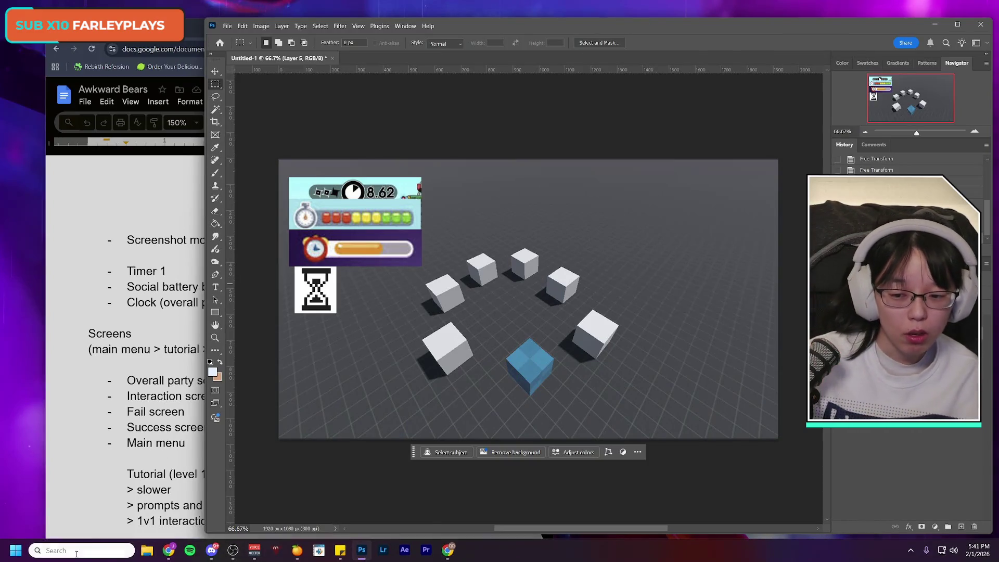
- Launch Microsoft Paint from a Windows search for 'pa'
click(76, 552)
text(pa)
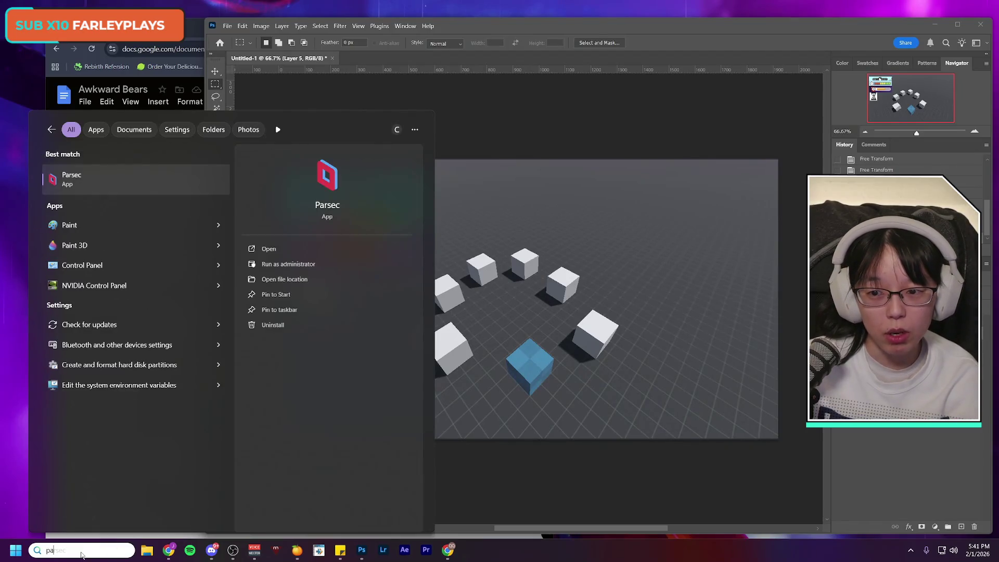
key(BackSpace)
key(Escape)
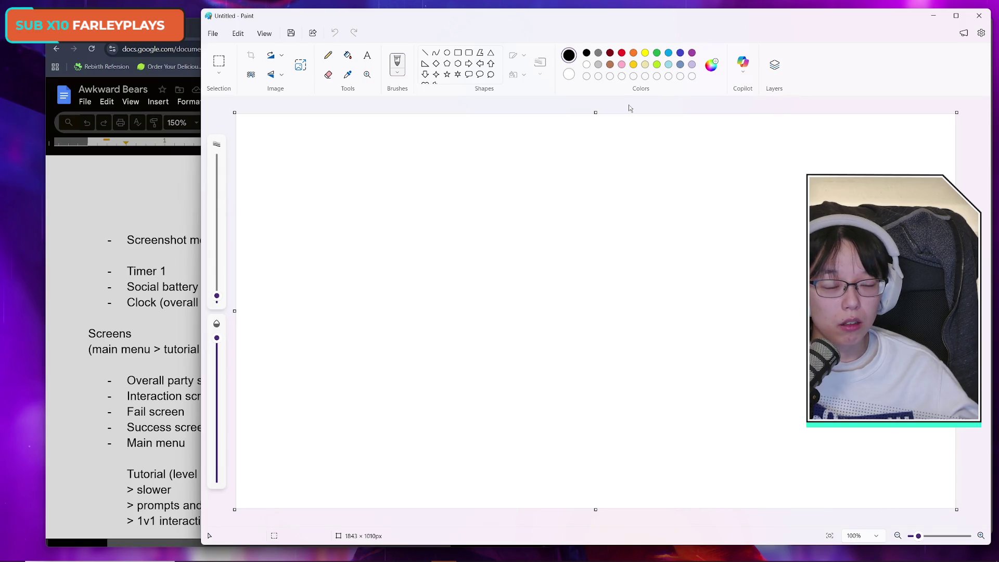
- Switch Paint's app theme to Dark
click(982, 34)
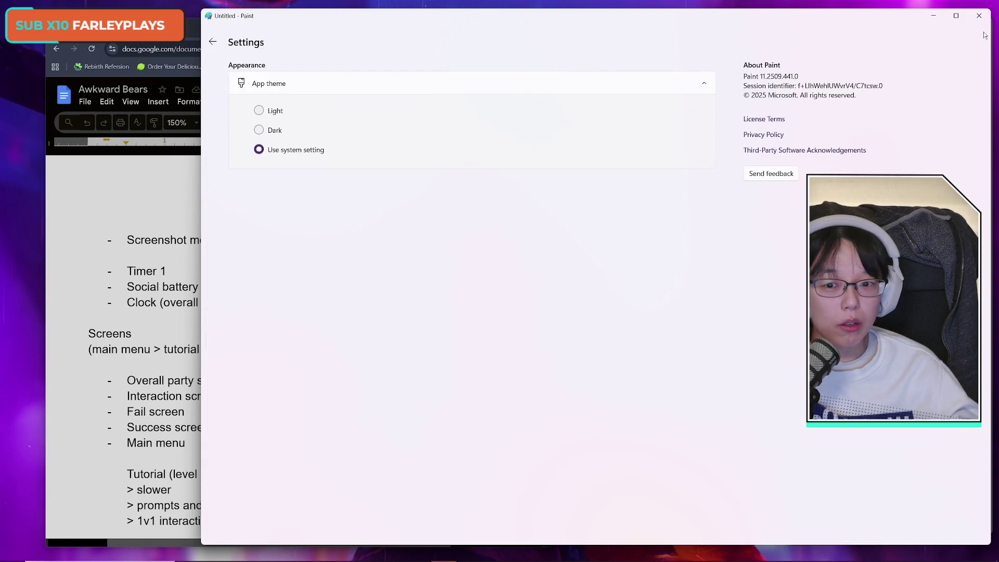
click(259, 130)
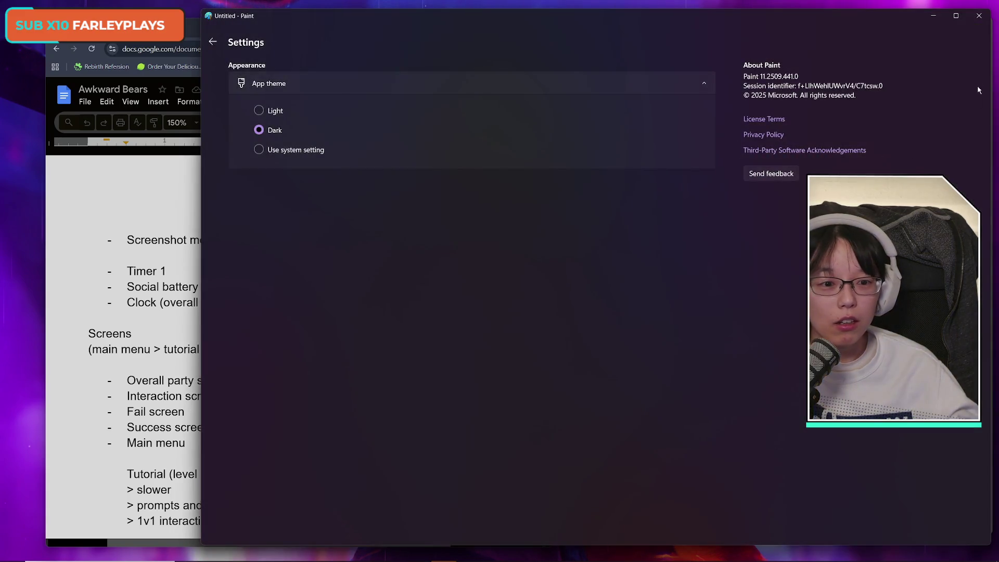
click(213, 42)
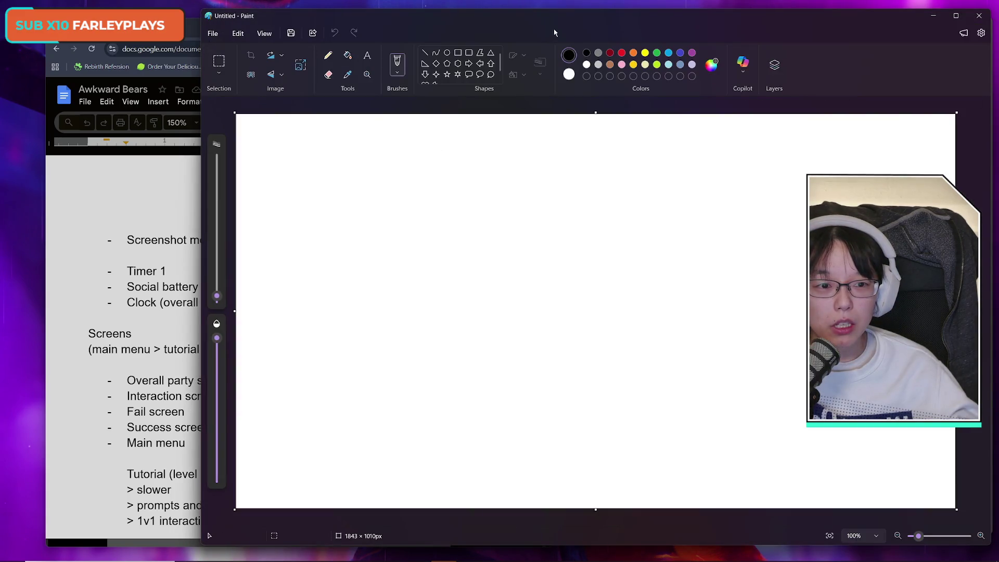
- Fill the whole blank canvas with grey using the Fill tool
drag(551, 21, 553, 22)
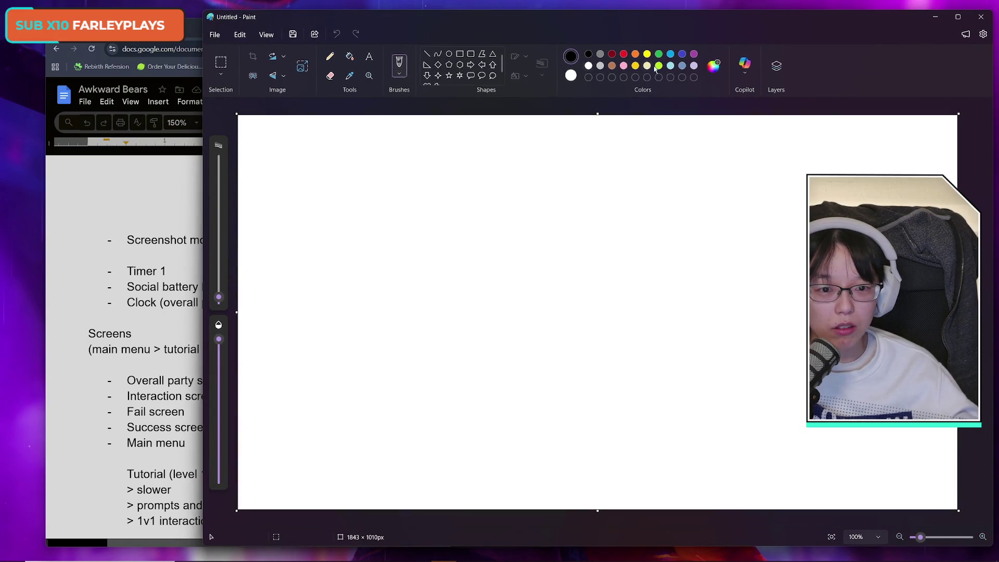
click(600, 54)
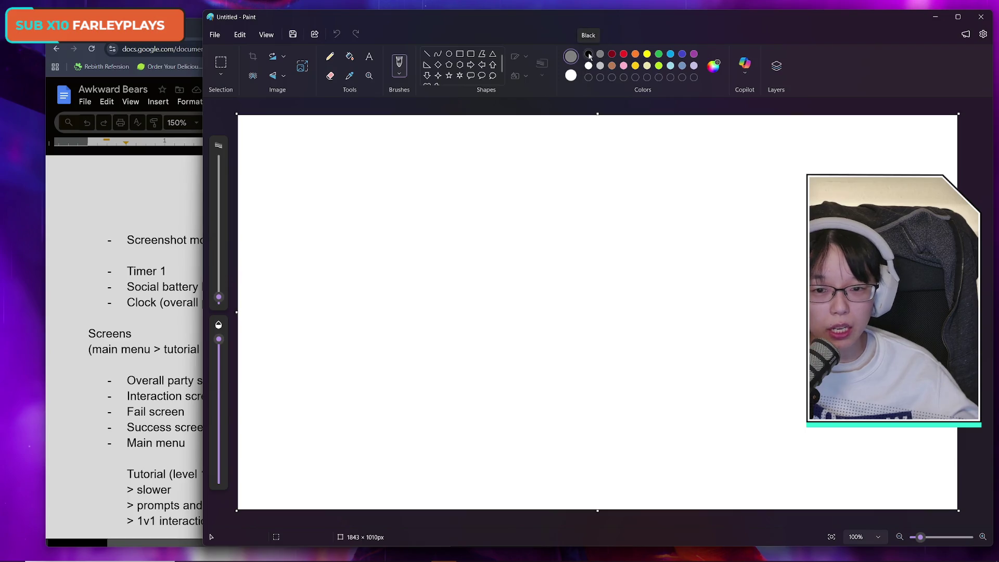
click(358, 55)
click(656, 125)
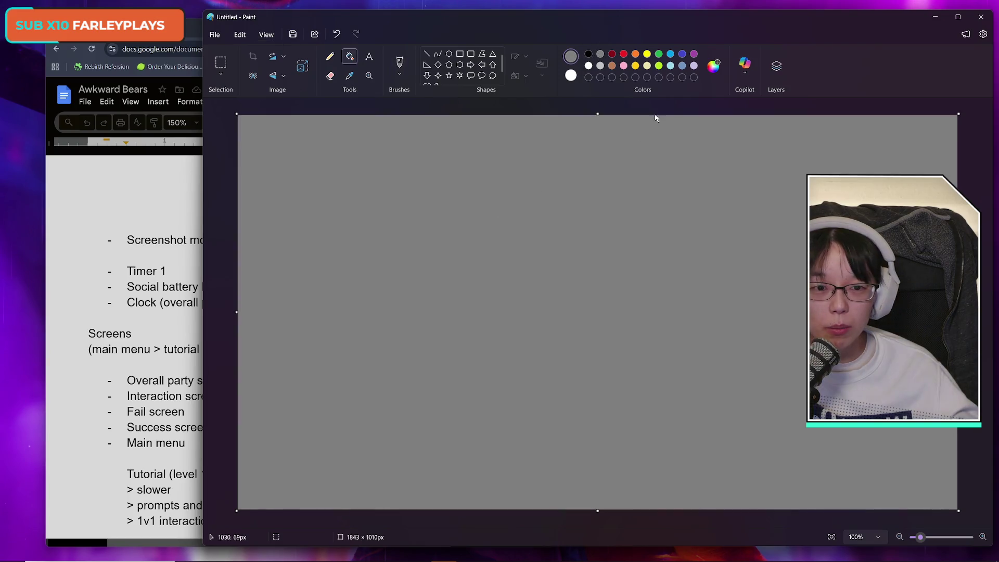
- Set up the Pencil at 42px with red as the drawing colour
click(600, 66)
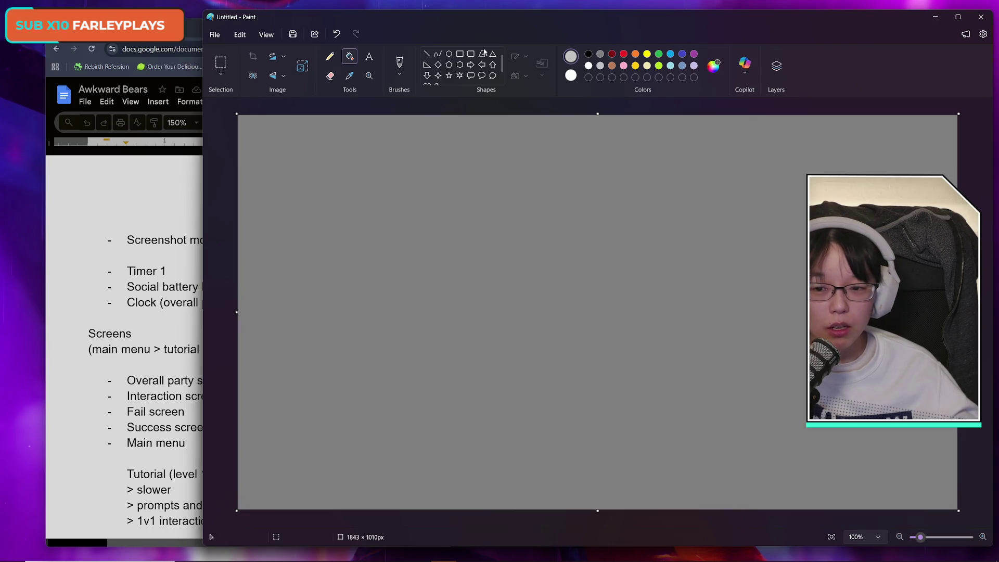
click(225, 31)
drag(226, 31, 209, 31)
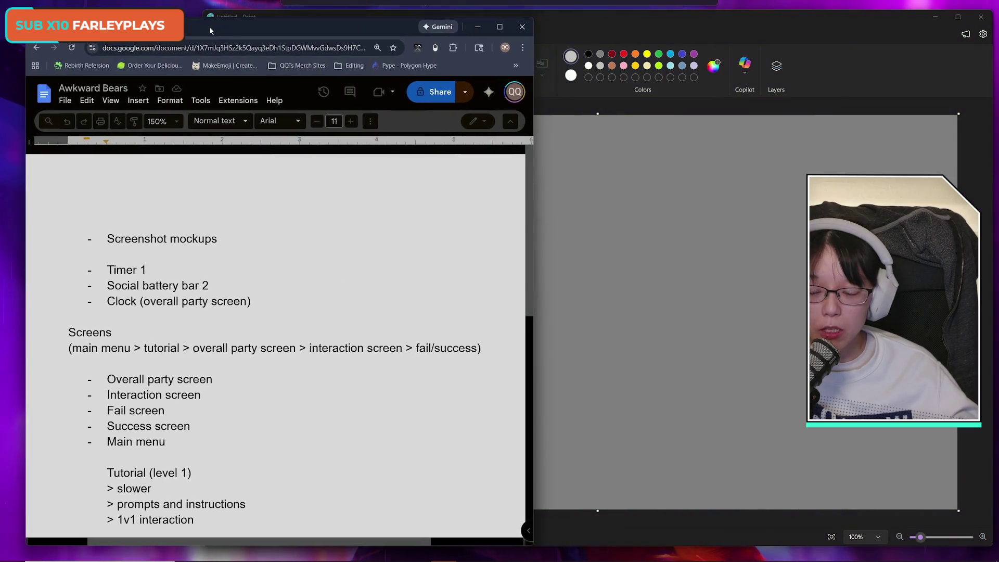
click(588, 28)
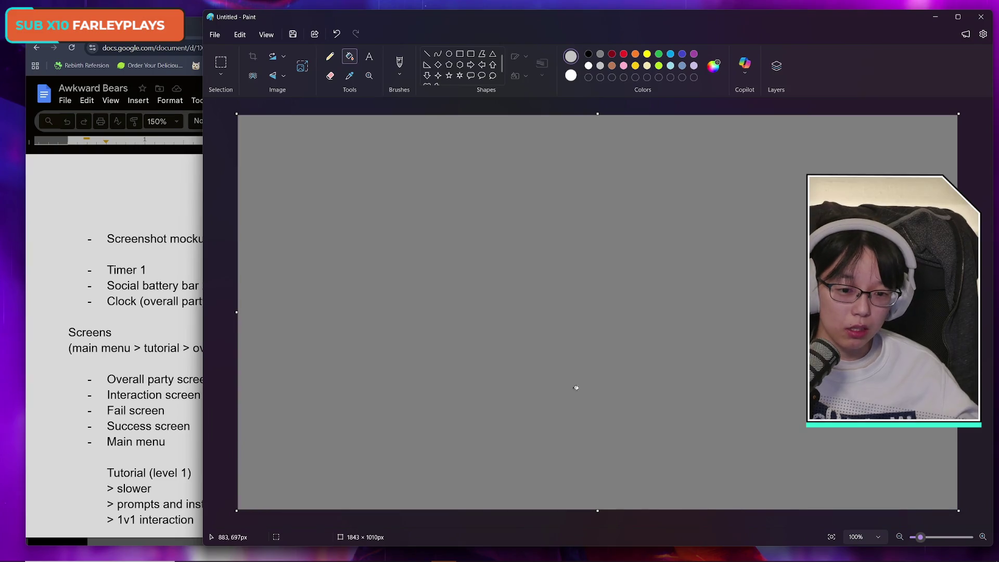
click(336, 60)
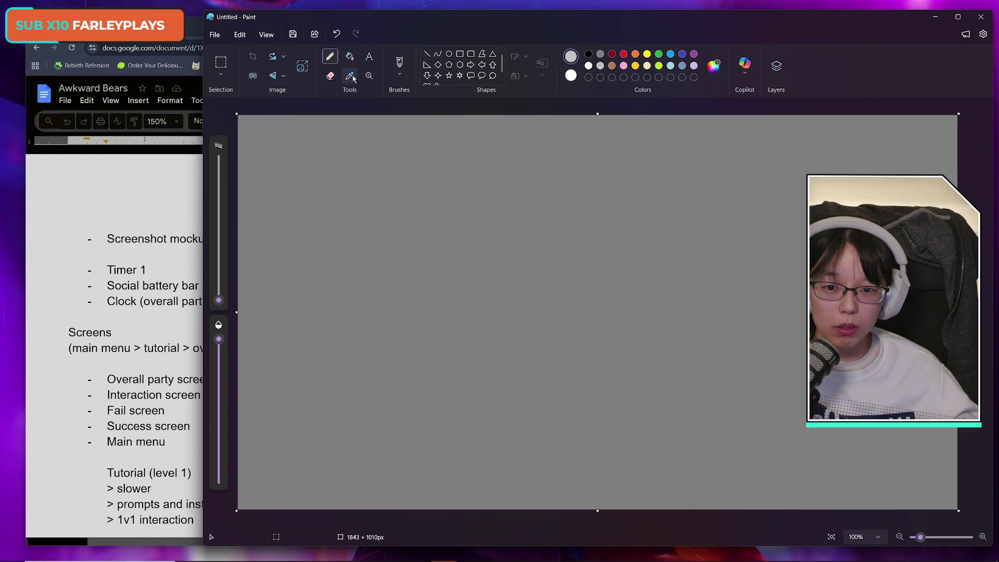
mouse_move(218, 300)
mouse_down()
mouse_move(220, 250)
mouse_move(220, 269)
mouse_up()
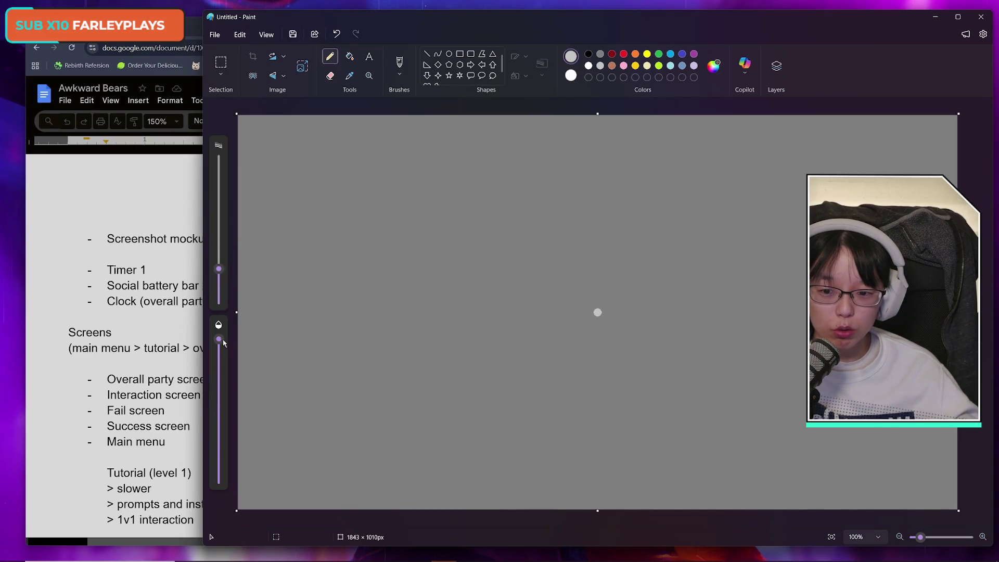
click(623, 53)
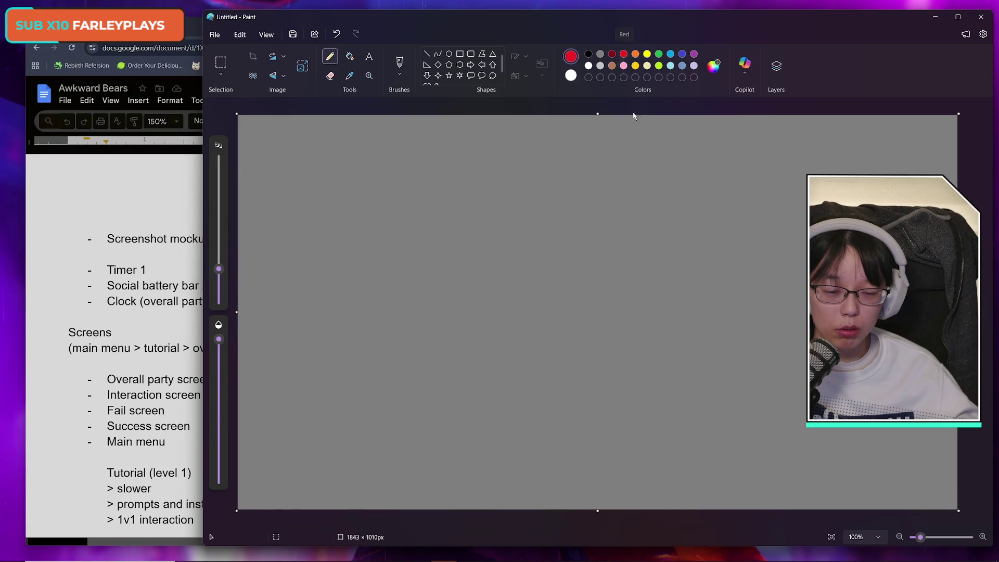
- Paint a red blob near the lower centre and five white blobs around it
mouse_move(591, 406)
mouse_down()
mouse_move(578, 412)
mouse_move(595, 414)
mouse_move(583, 408)
mouse_up()
click(570, 75)
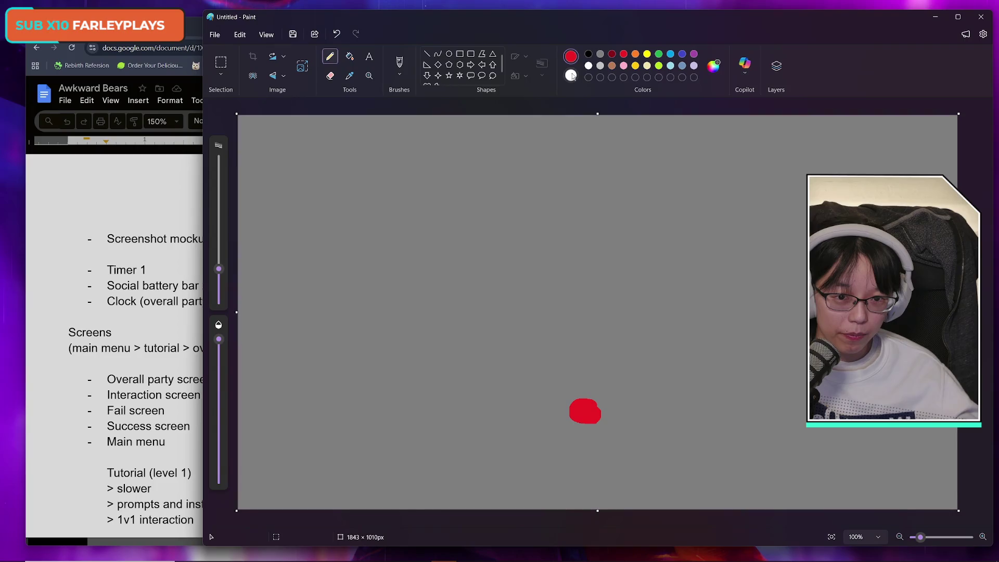
drag(503, 395, 501, 386)
mouse_move(518, 343)
mouse_down()
mouse_move(522, 328)
mouse_move(581, 315)
mouse_up()
mouse_move(632, 336)
mouse_down()
mouse_move(660, 319)
mouse_move(653, 324)
mouse_up()
drag(667, 375, 689, 383)
mouse_move(653, 320)
mouse_down()
mouse_move(641, 330)
mouse_move(656, 325)
mouse_up()
mouse_move(679, 385)
mouse_down()
mouse_move(684, 392)
mouse_move(668, 367)
mouse_move(693, 371)
mouse_up()
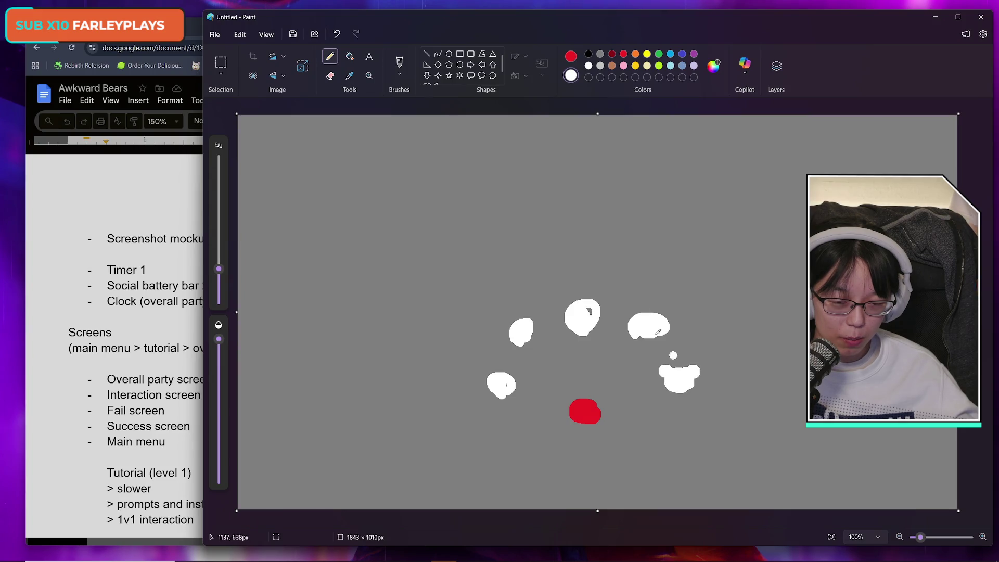
- Add ears to all five white blobs and the red blob to make bear heads
drag(630, 312, 669, 312)
drag(570, 298, 603, 305)
mouse_move(513, 323)
mouse_down()
mouse_move(501, 326)
mouse_move(531, 320)
mouse_up()
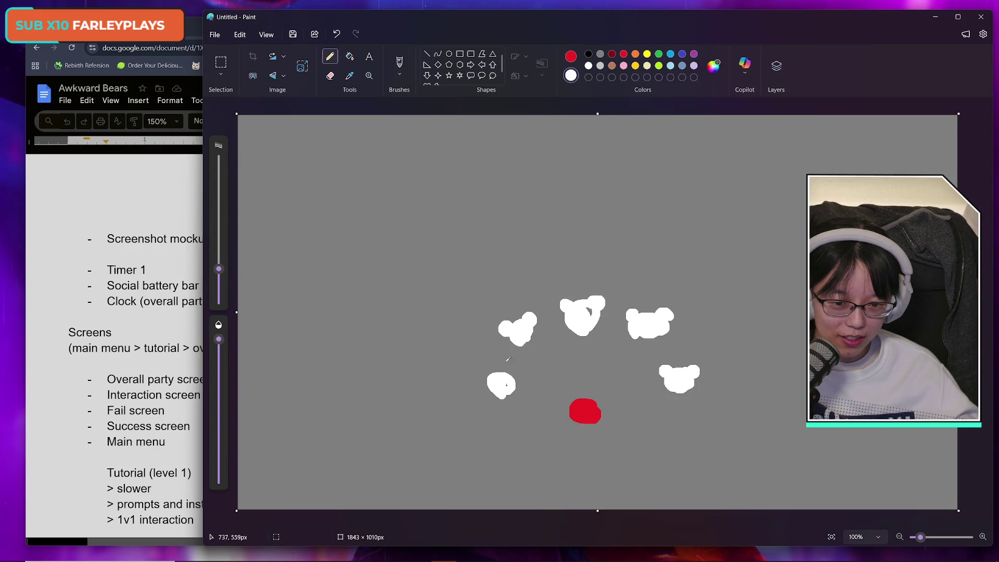
mouse_move(491, 375)
mouse_down()
mouse_move(481, 375)
mouse_move(520, 370)
mouse_up()
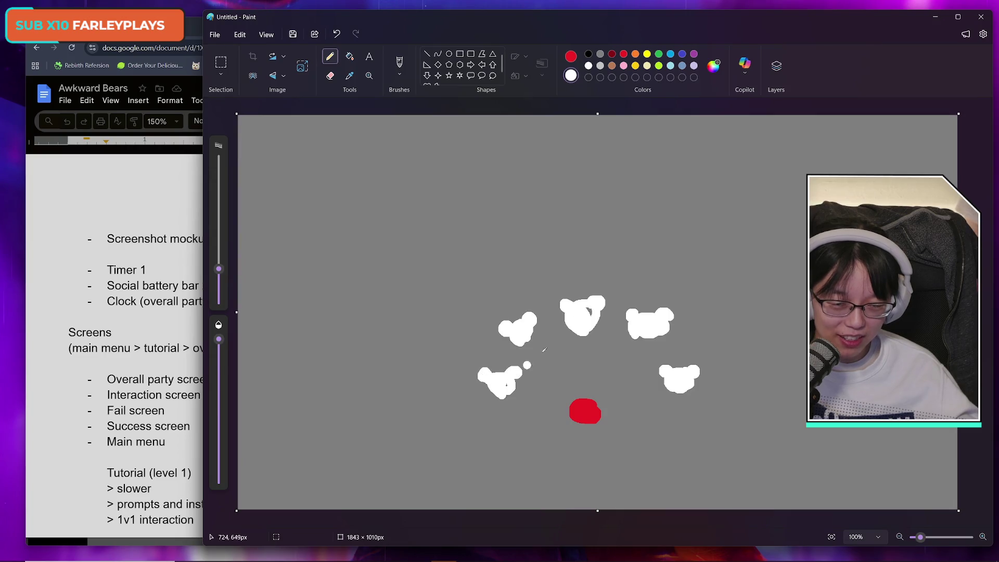
drag(567, 402, 604, 404)
click(692, 401)
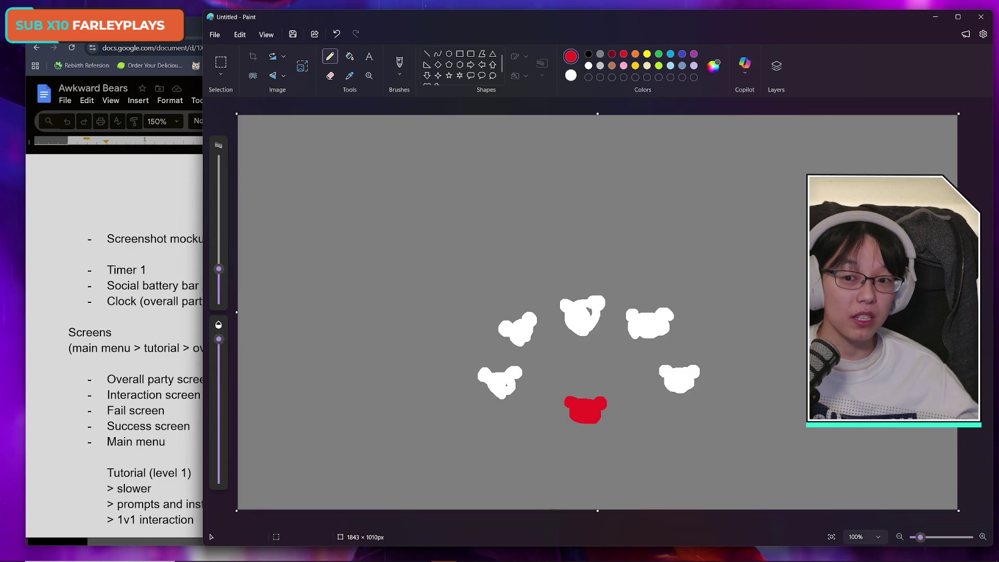
key(alt+Tab)
click(661, 18)
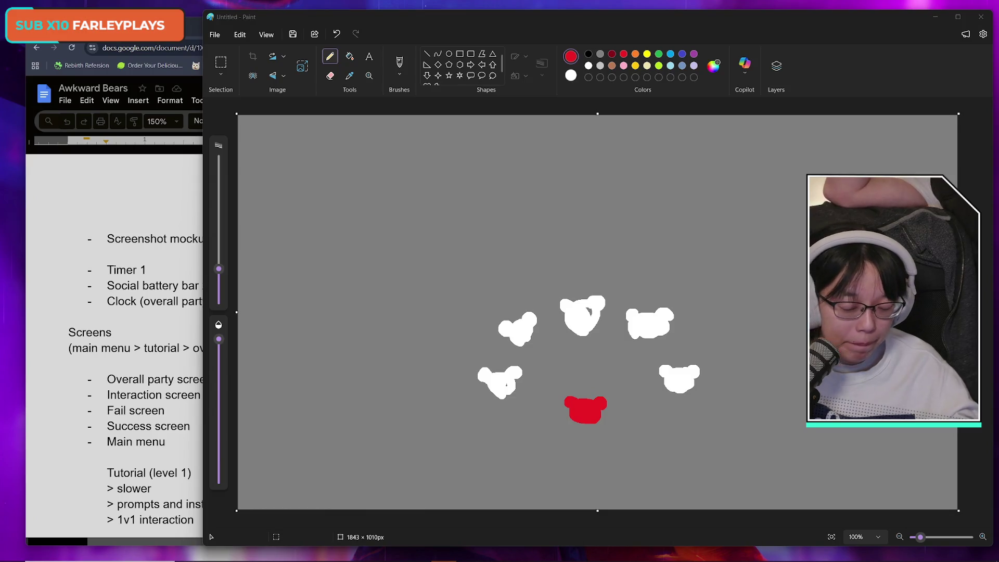
- Pick white, sketch a long bar outline across the top, and undo it
click(599, 66)
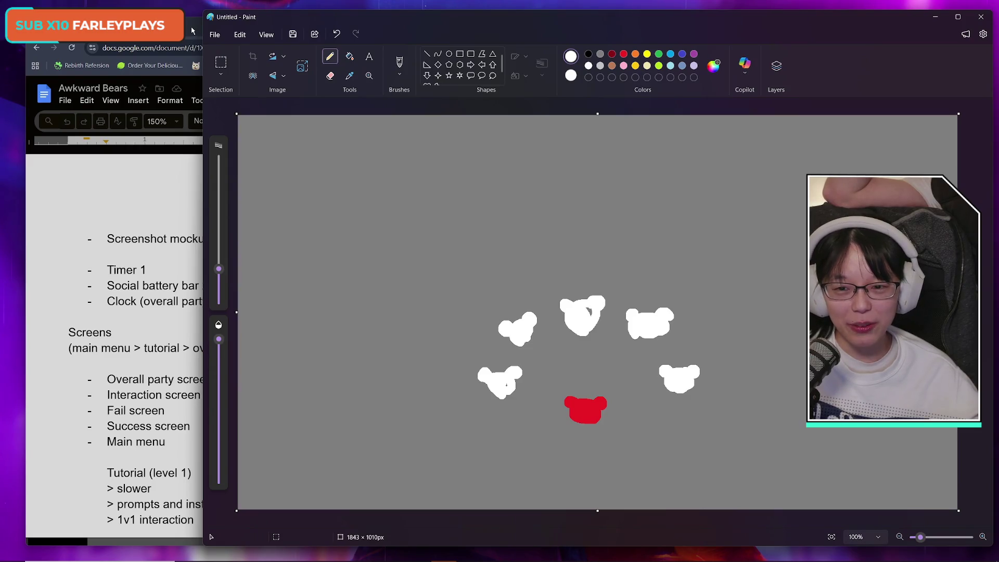
click(191, 31)
click(147, 269)
click(746, 4)
mouse_move(263, 206)
mouse_down()
mouse_move(262, 232)
mouse_move(907, 183)
mouse_up()
drag(895, 222, 264, 235)
key(ctrl+z)
key(ctrl+z)
key(ctrl+z)
- Draw a long white bar across the top of the canvas
click(189, 31)
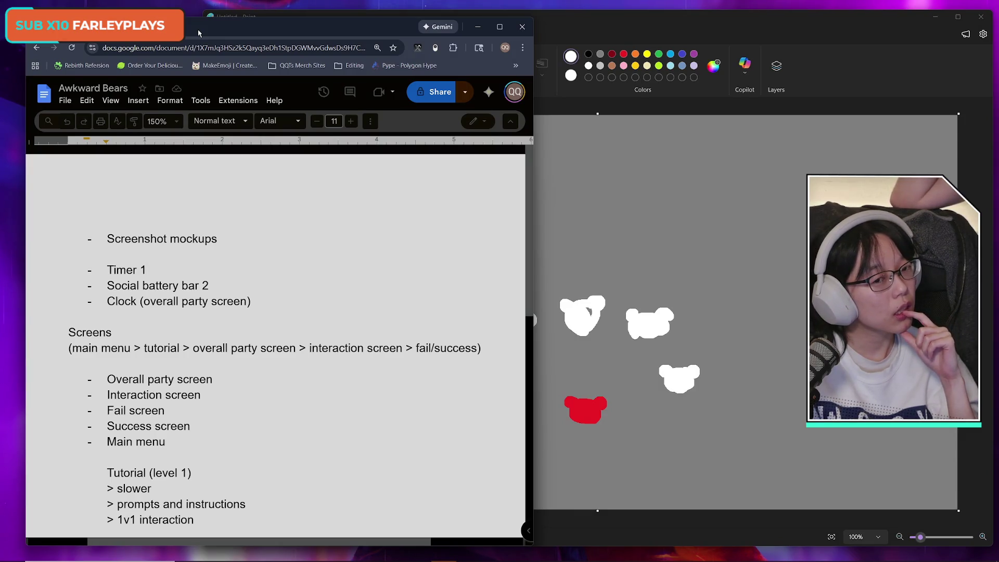
click(536, 64)
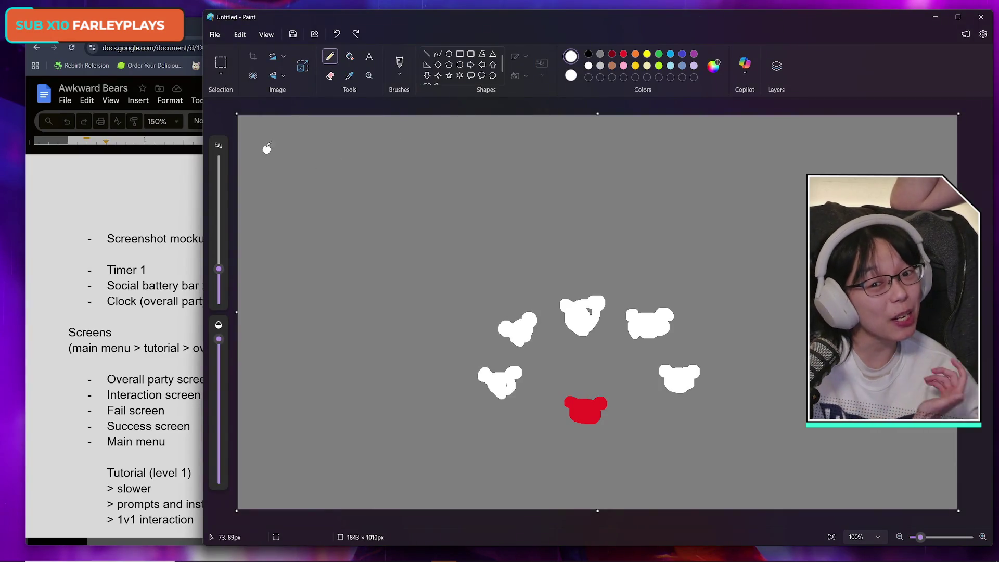
mouse_move(264, 144)
mouse_down()
mouse_move(462, 155)
mouse_move(925, 149)
mouse_move(925, 130)
mouse_move(270, 140)
mouse_move(929, 126)
mouse_up()
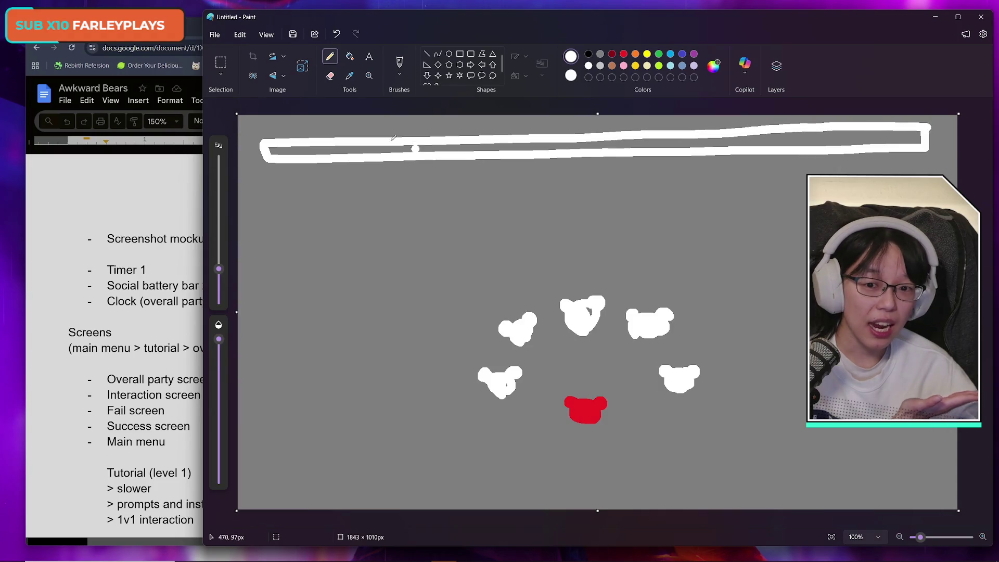
drag(356, 139, 356, 162)
drag(359, 125, 361, 167)
drag(516, 127, 518, 174)
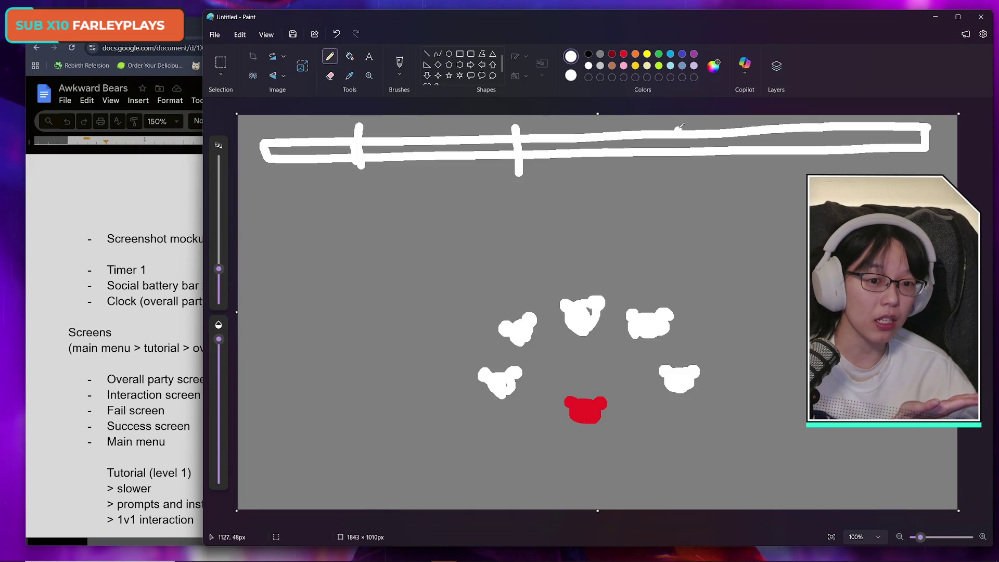
drag(698, 123, 706, 167)
drag(831, 118, 834, 159)
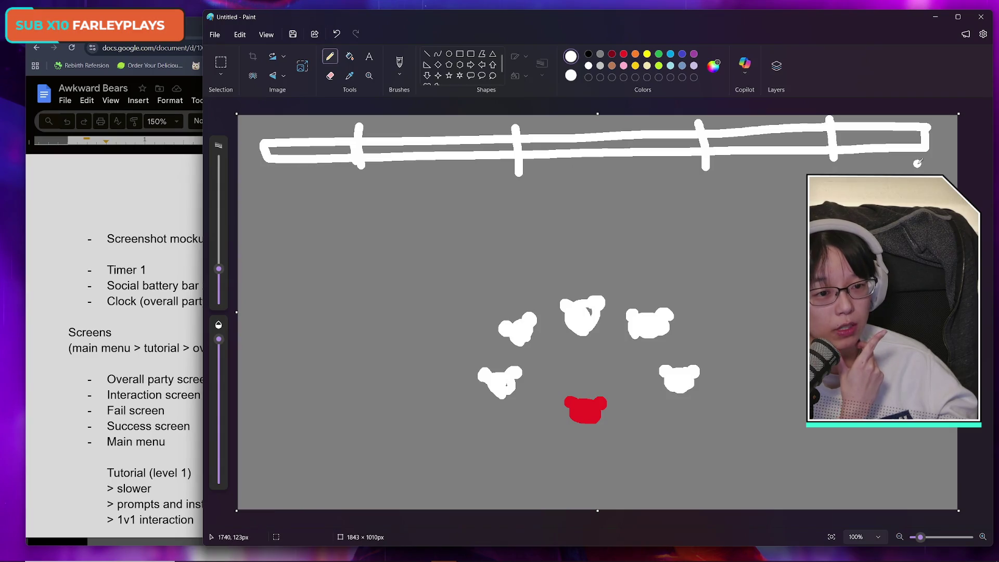
drag(271, 150, 847, 141)
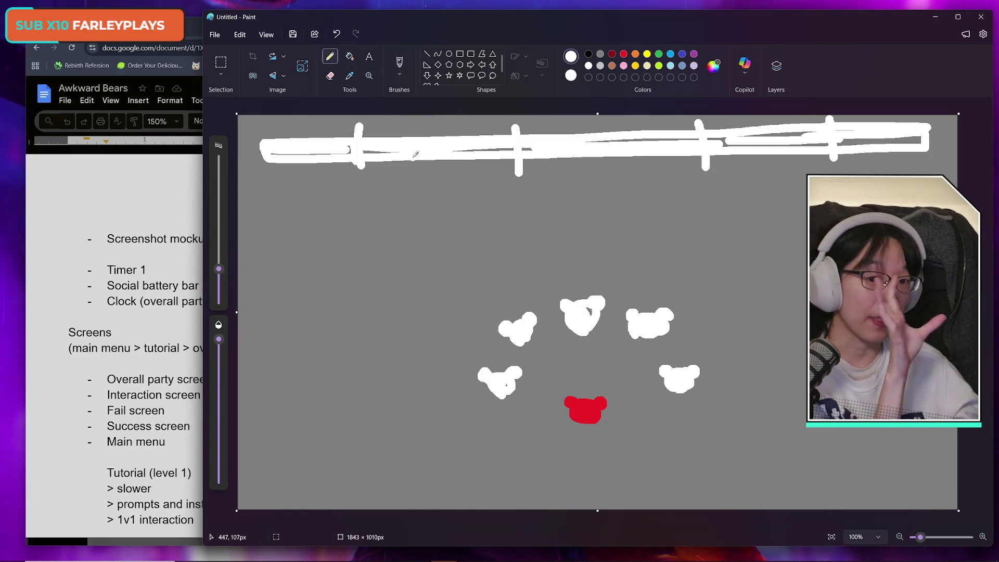
click(539, 131)
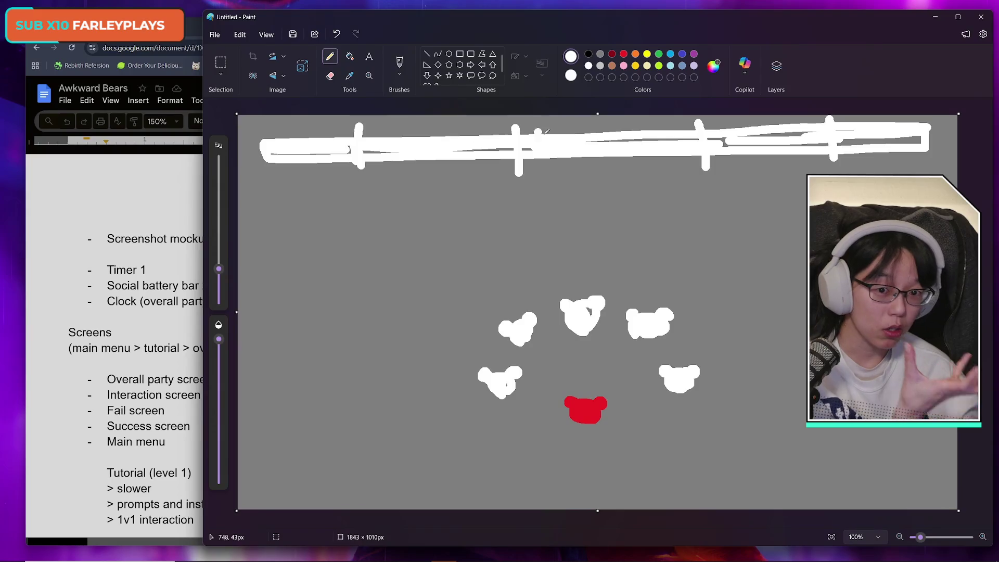
key(ctrl+z)
key(ctrl+z)
key(ctrl+z)
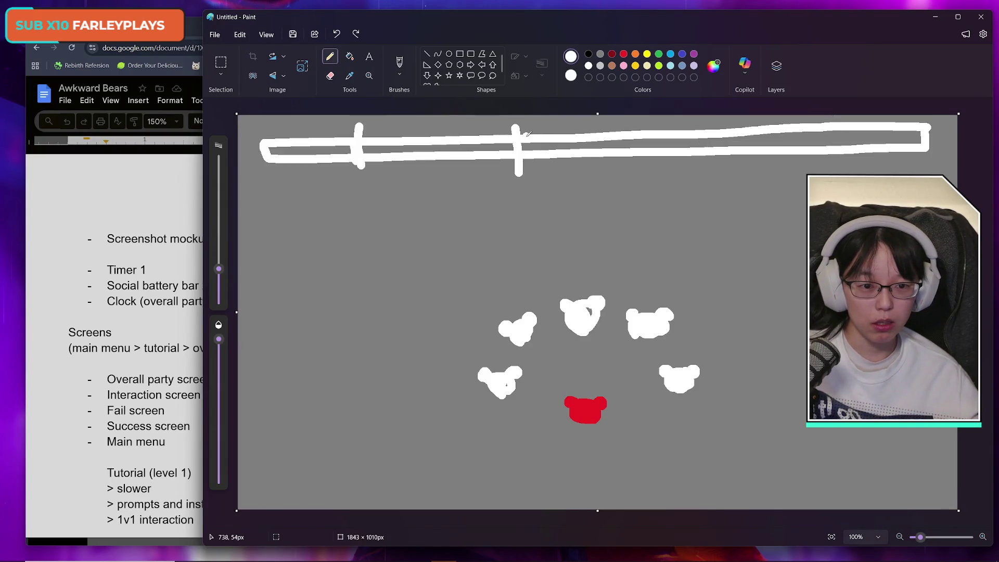
key(ctrl+z)
key(ctrl+z)
key(ctrl+z)
click(300, 185)
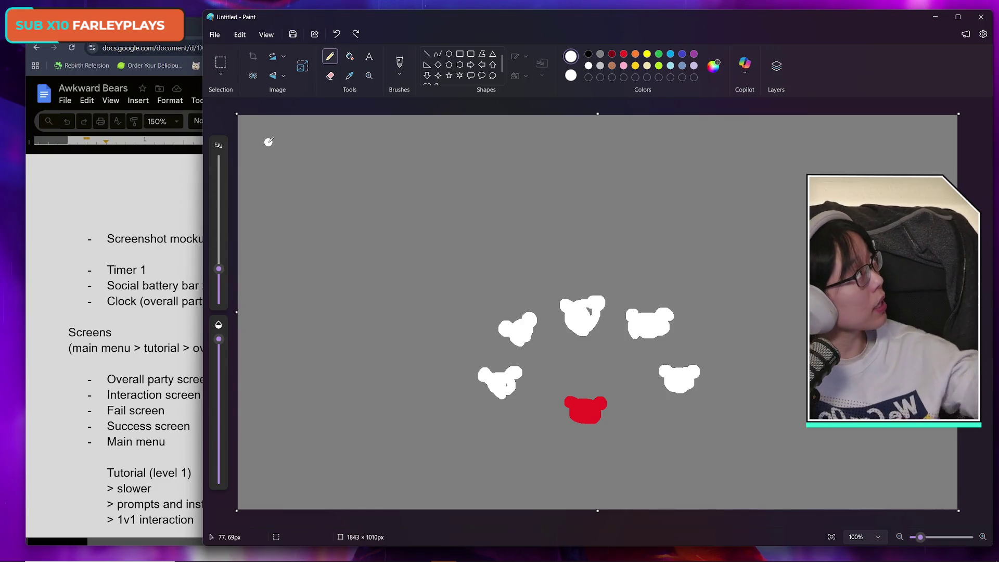
- Try a top bar outline with an arrow, undo it, and draw a short bar above the top-middle bear
mouse_move(267, 140)
mouse_down()
mouse_move(267, 164)
mouse_move(684, 123)
mouse_move(874, 123)
mouse_move(924, 151)
mouse_move(306, 193)
mouse_move(253, 177)
mouse_up()
drag(924, 140, 327, 169)
drag(389, 157, 364, 185)
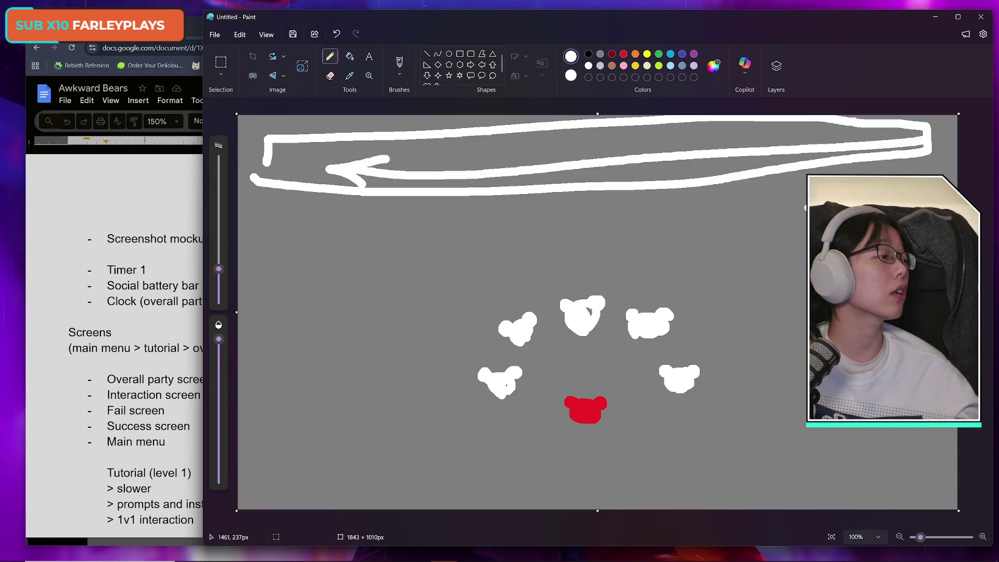
key(ctrl+z)
key(ctrl+z)
key(ctrl+z)
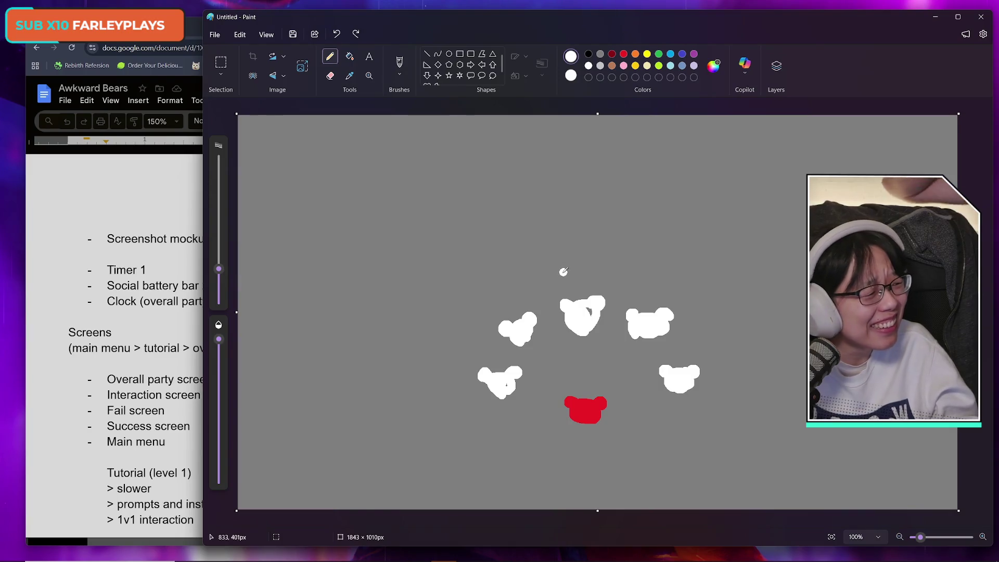
drag(549, 276, 622, 277)
click(647, 285)
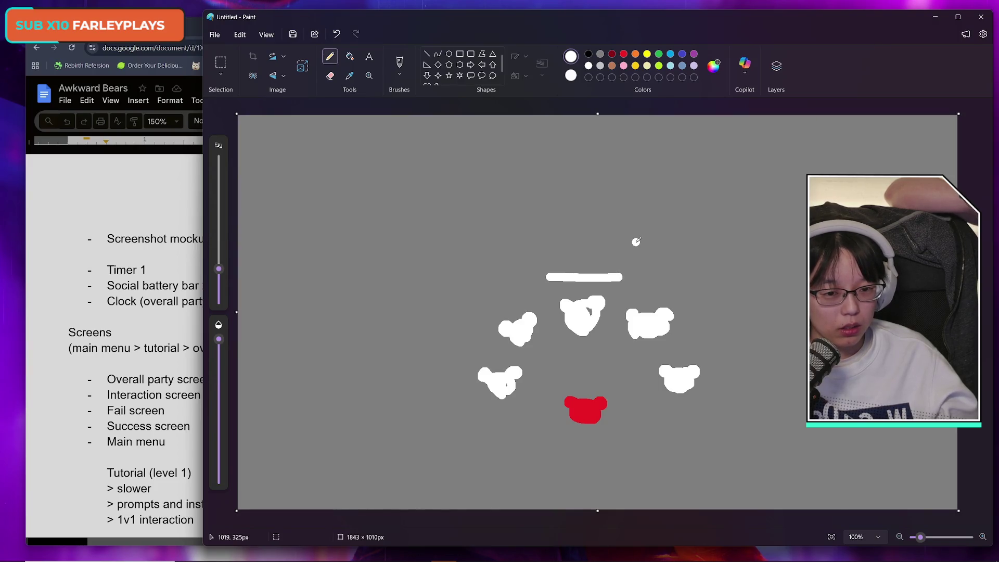
- Draw a long top line, a short bar and '?' by the right bears, and a bottom-left circle with bar
drag(283, 150, 891, 152)
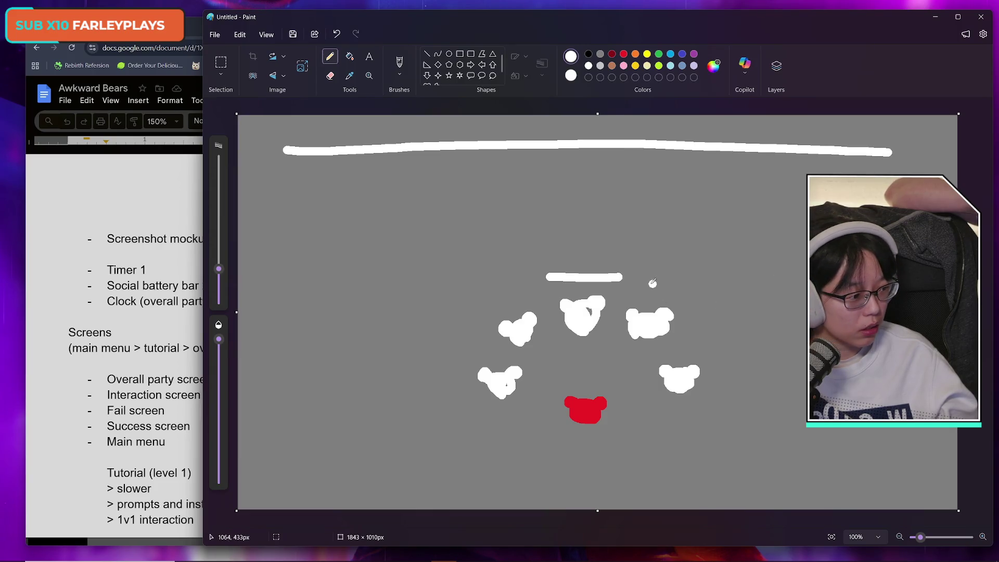
drag(657, 348, 706, 352)
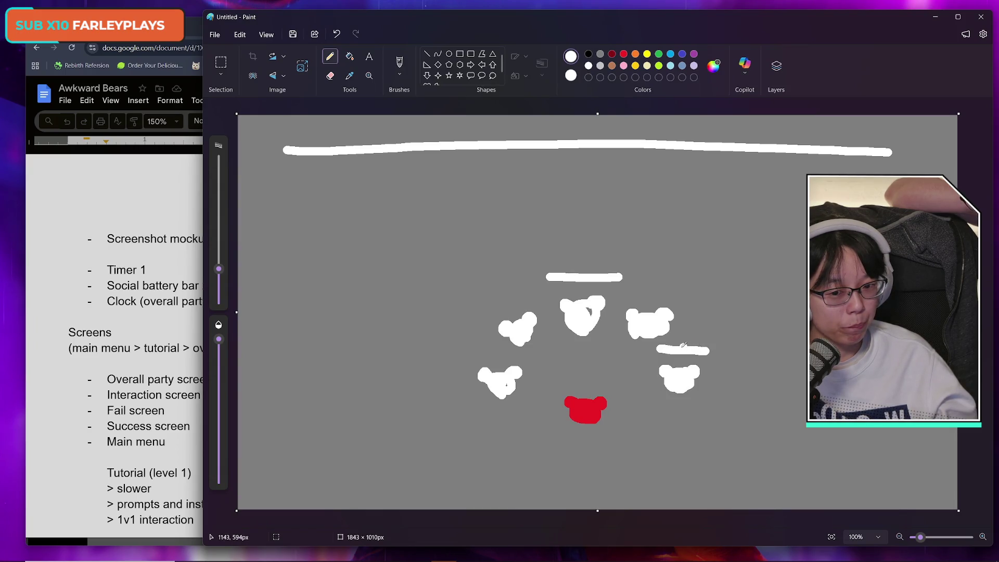
drag(690, 306, 697, 325)
click(697, 332)
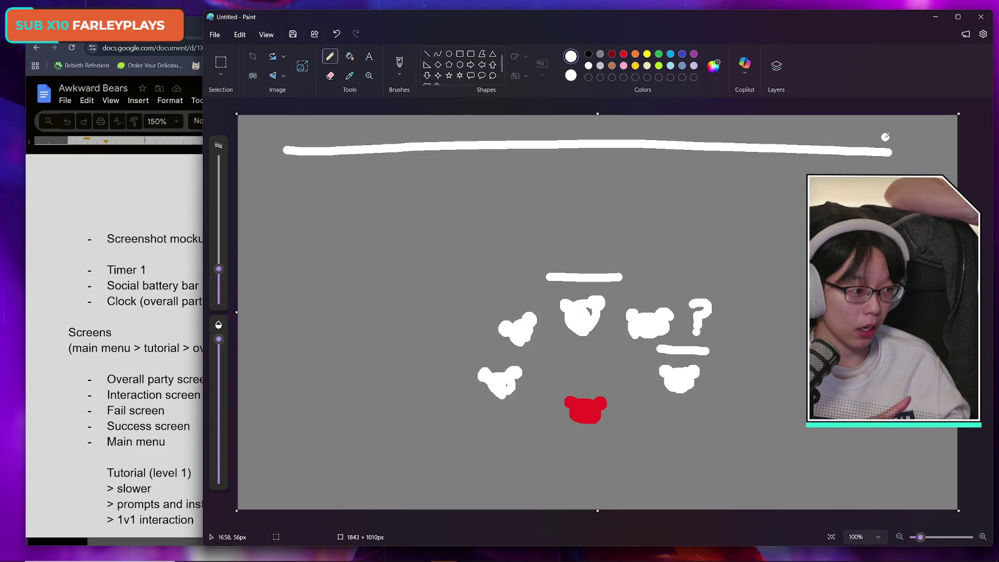
mouse_move(262, 460)
mouse_down()
mouse_move(287, 484)
mouse_move(396, 487)
mouse_move(323, 458)
mouse_move(292, 461)
mouse_up()
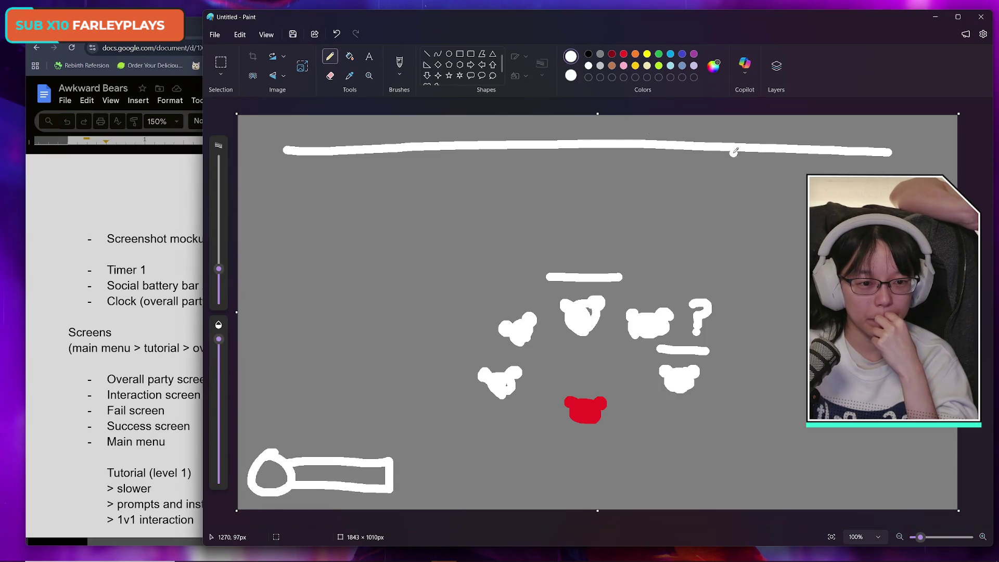
- Add an arrow toward the '?', a short line under the top line's right end, and a top-right X
mouse_move(724, 287)
mouse_down()
mouse_move(750, 263)
mouse_move(746, 295)
mouse_up()
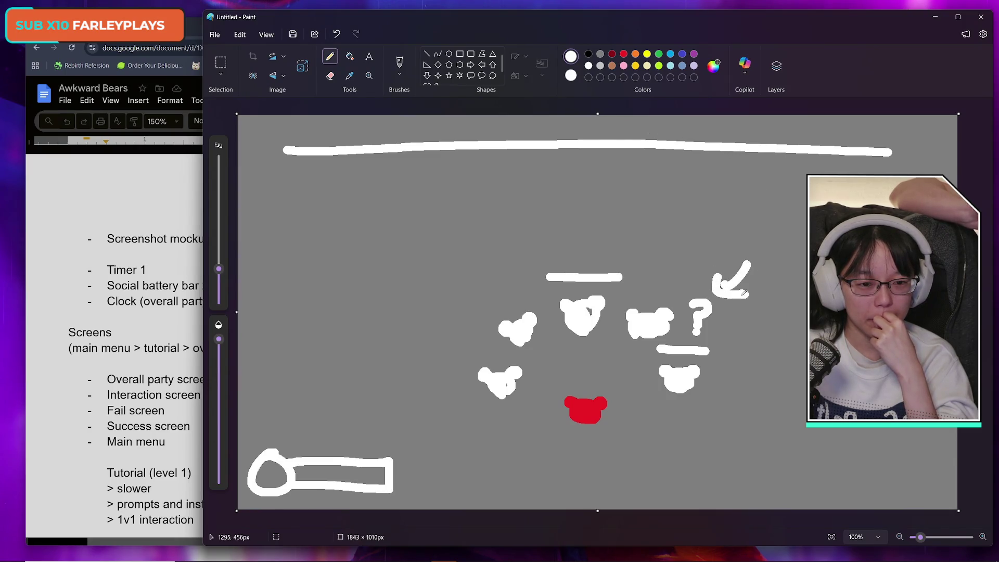
drag(859, 165, 773, 165)
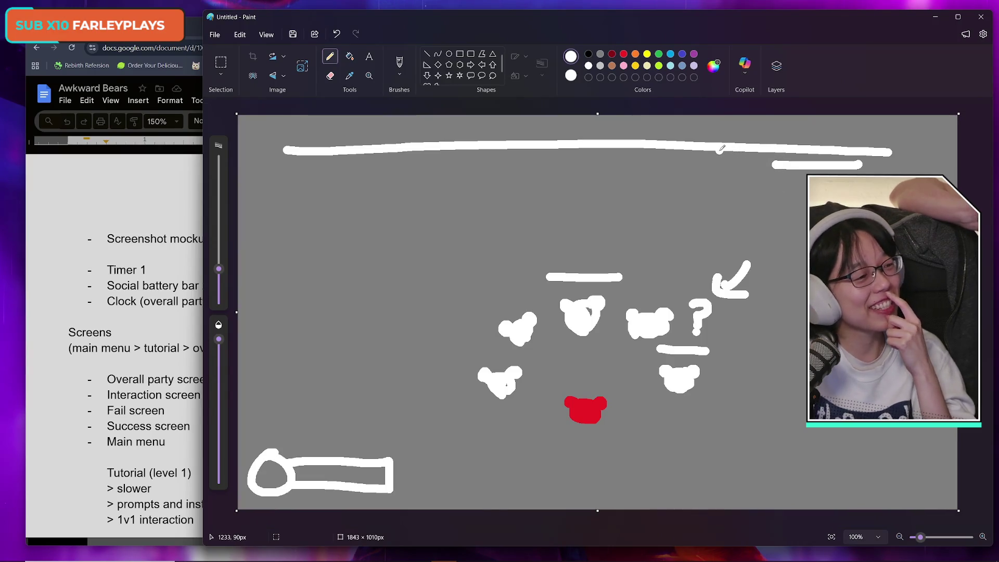
click(682, 133)
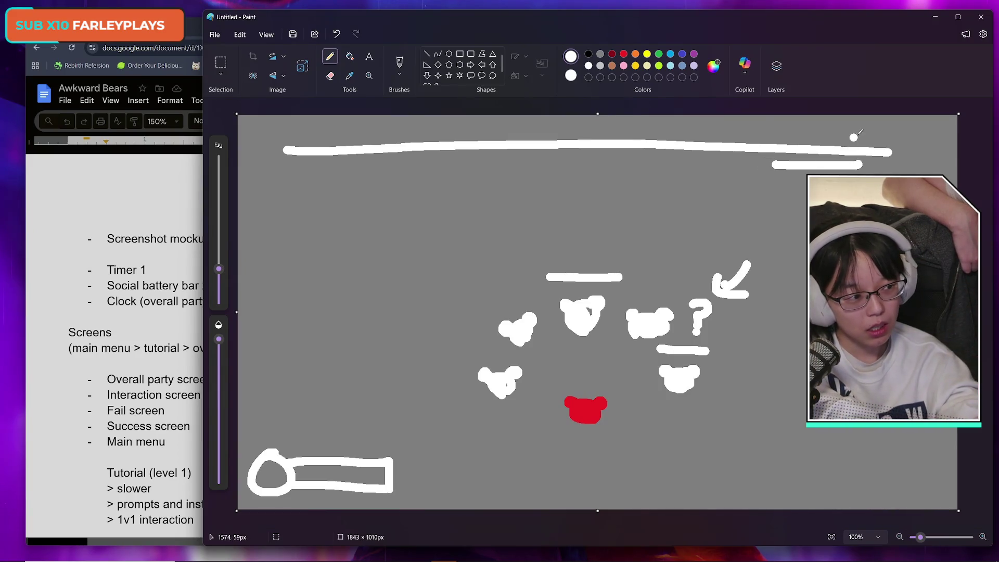
mouse_move(877, 128)
mouse_down()
mouse_move(861, 137)
mouse_move(855, 125)
mouse_move(880, 141)
mouse_up()
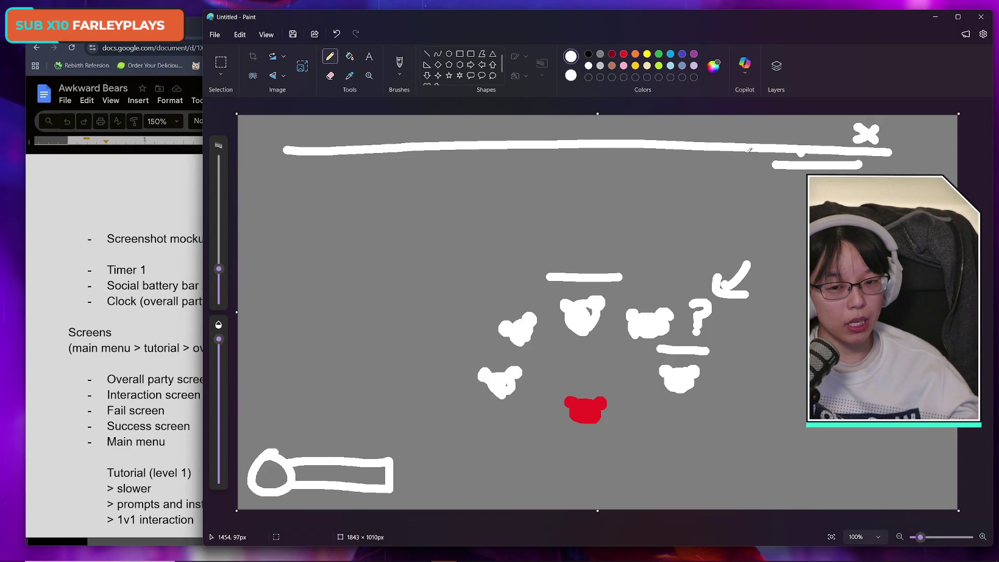
click(292, 164)
- Undo stray marks and extend the bottom-left bar into three sections
key(ctrl+z)
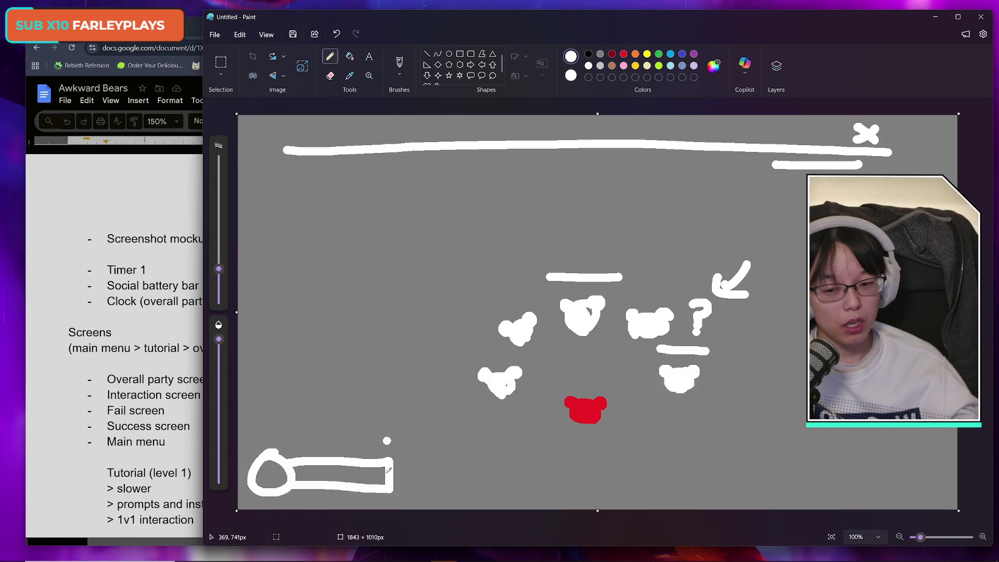
drag(393, 459, 524, 472)
key(ctrl+z)
mouse_move(391, 458)
mouse_down()
mouse_move(525, 481)
mouse_move(390, 484)
mouse_up()
mouse_move(522, 457)
mouse_down()
mouse_move(651, 454)
mouse_move(603, 482)
mouse_move(581, 481)
mouse_up()
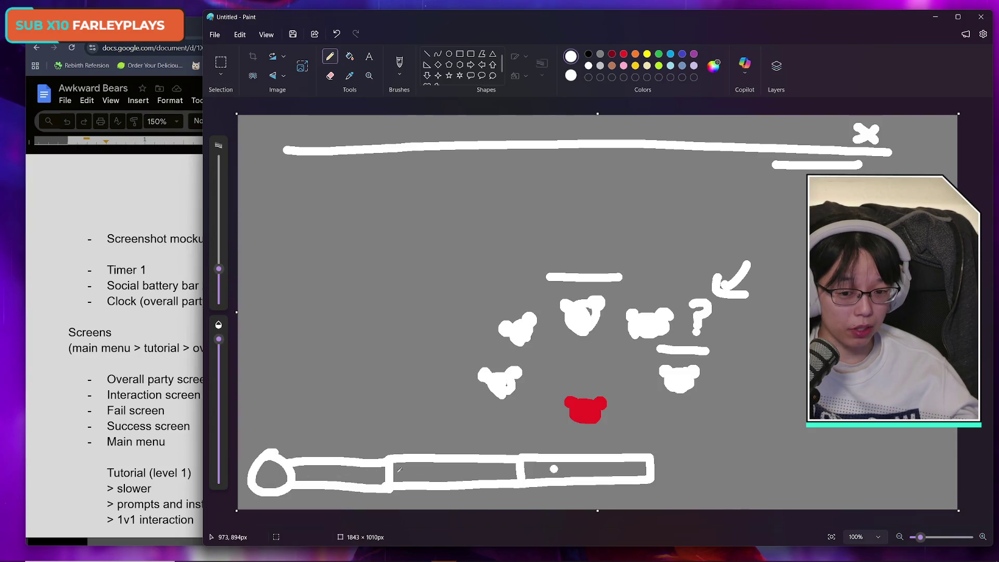
click(307, 491)
click(706, 509)
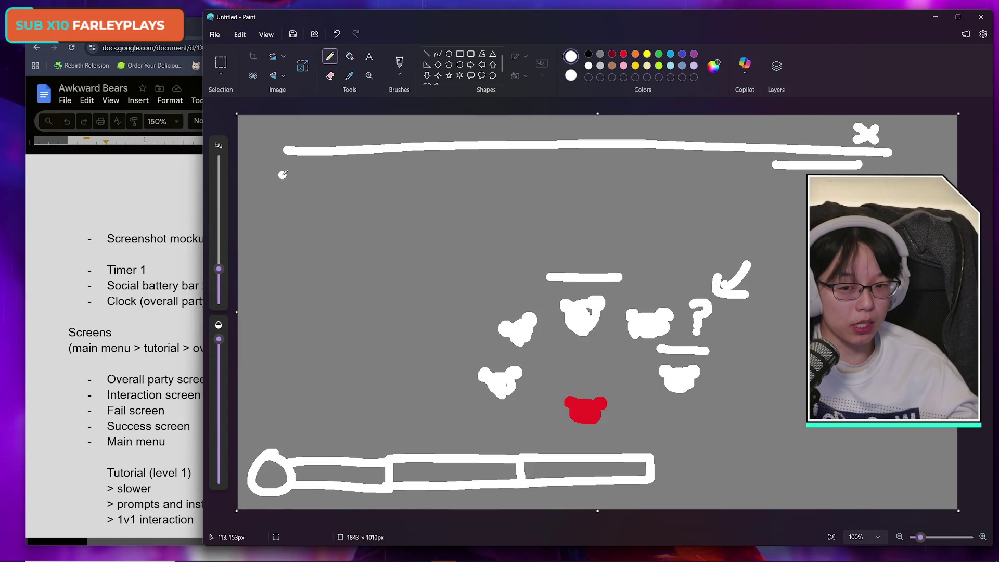
- Try a long stroke under the top bar and a dot above its left end, undoing both
mouse_move(285, 168)
mouse_down()
mouse_move(675, 213)
mouse_move(899, 180)
mouse_up()
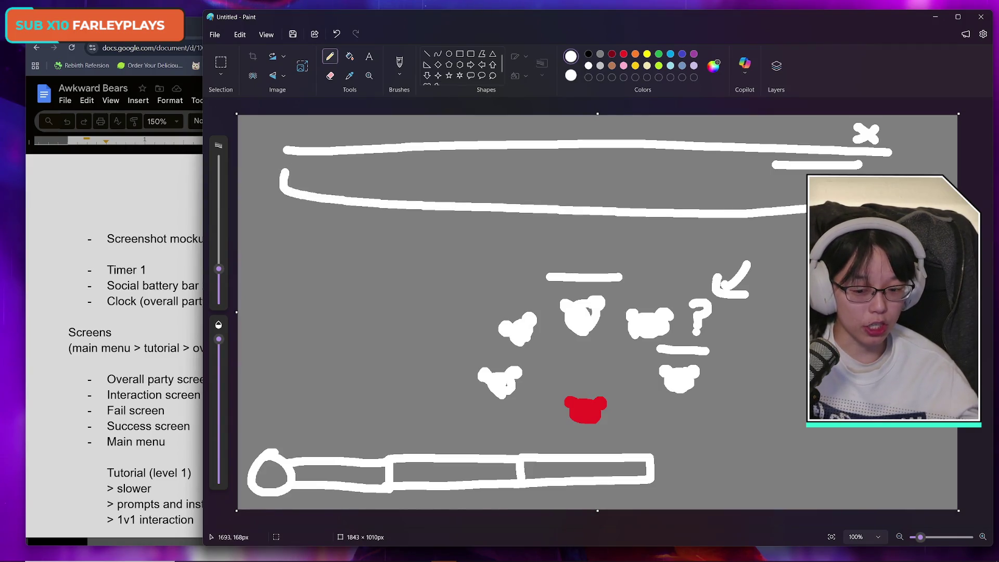
key(ctrl+z)
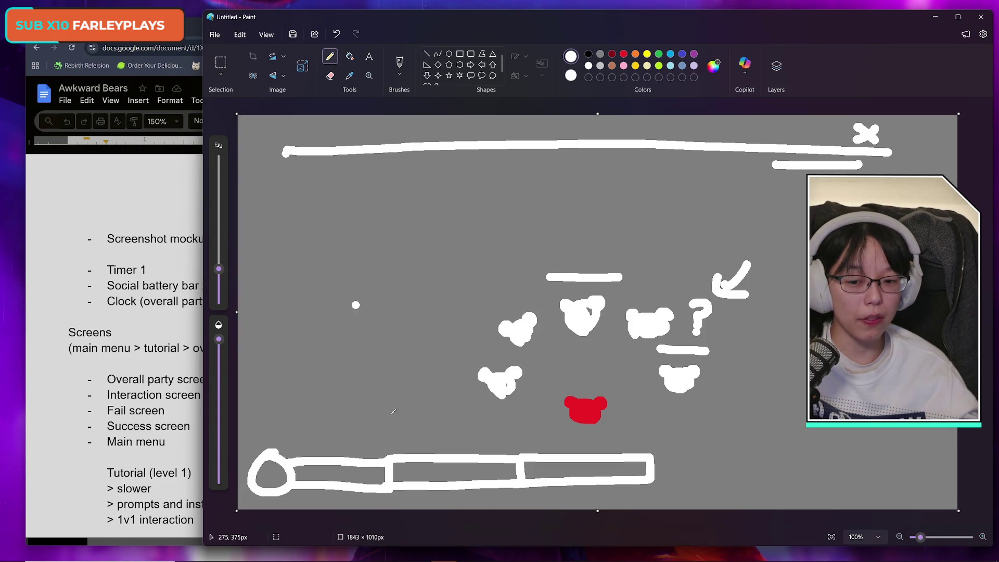
click(268, 133)
key(ctrl+z)
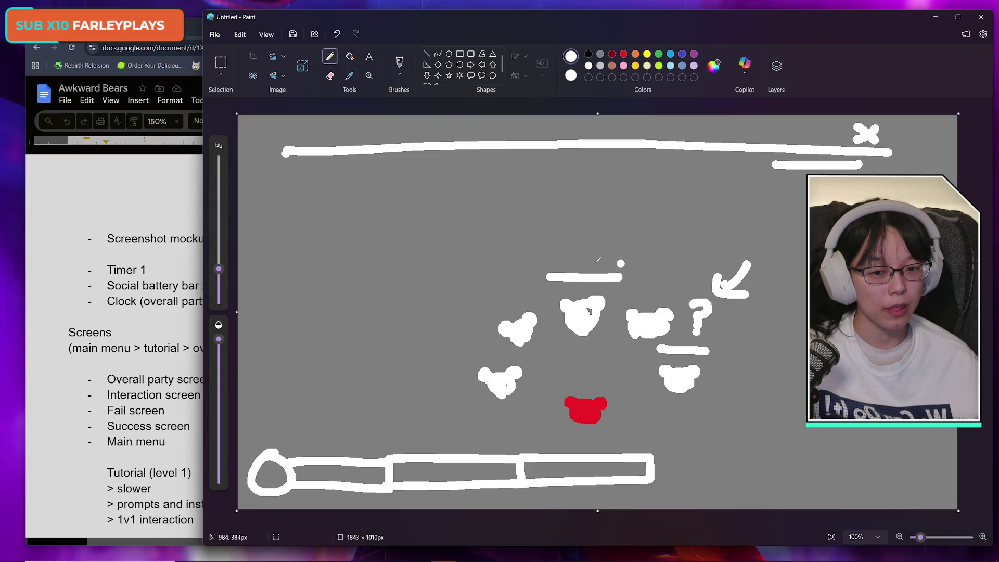
- Undo a trial dot above the middle bear, then add a small white dot near the bottom bar
click(570, 290)
key(ctrl+z)
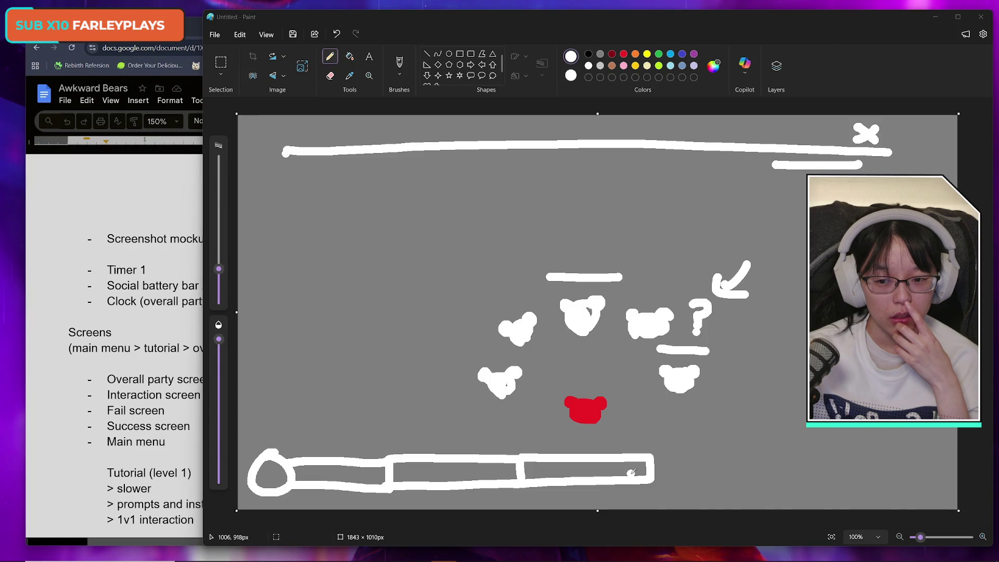
click(578, 445)
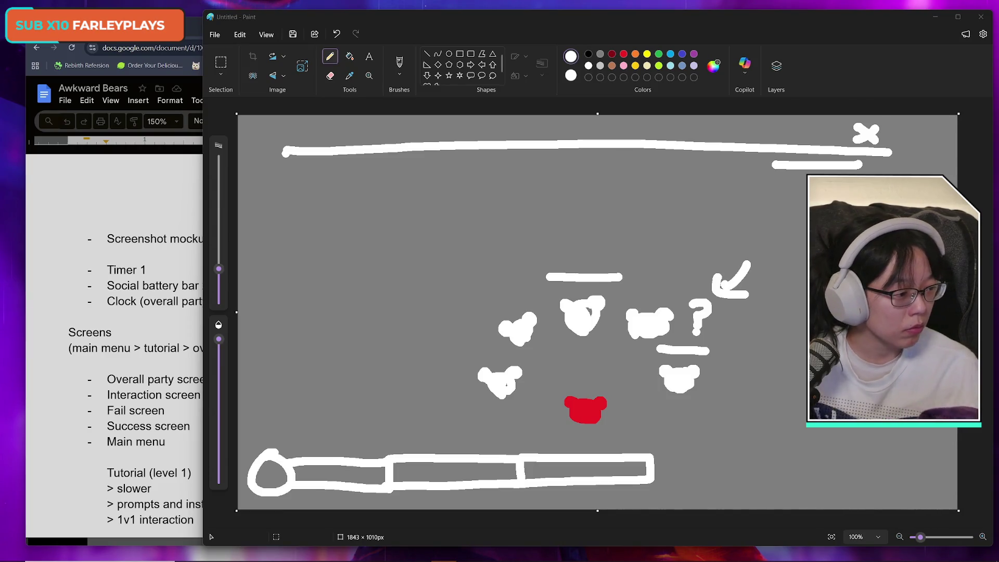
click(558, 28)
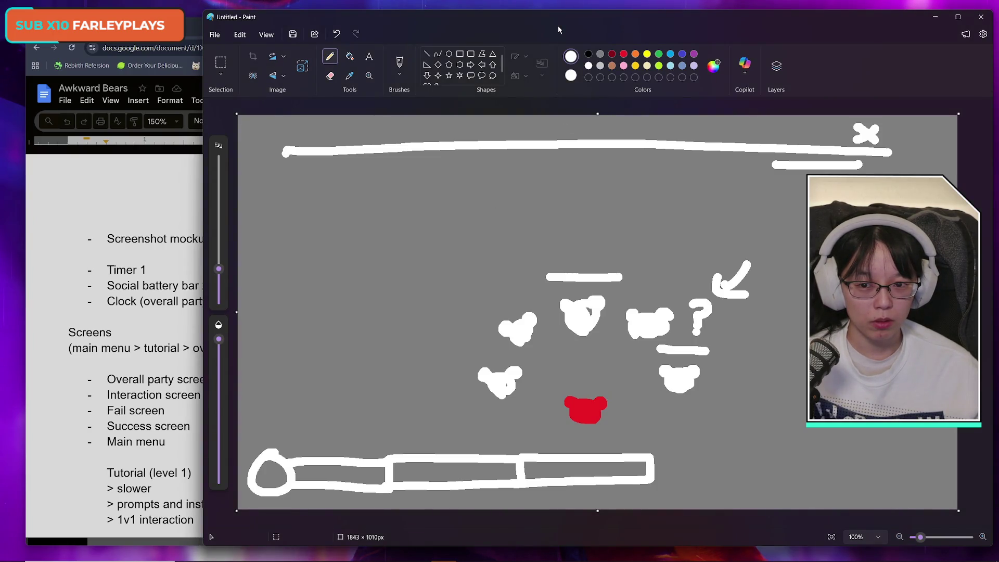